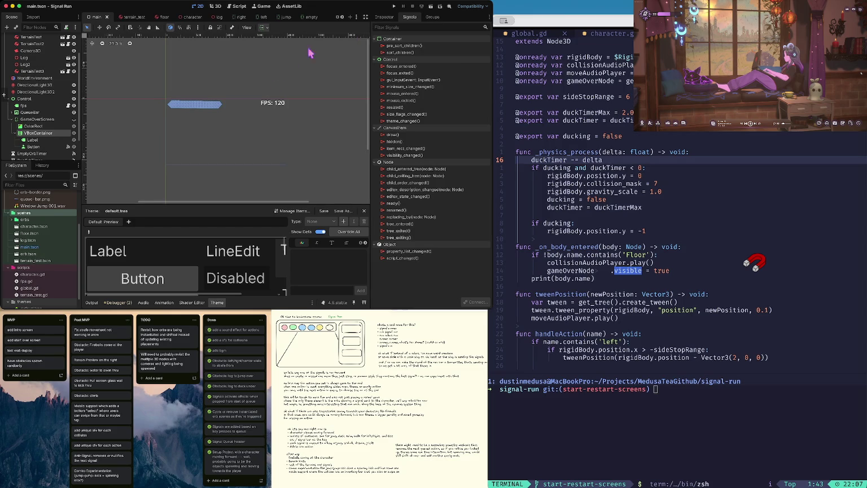
Test-run Signal Run, restart from the 'Ya Ded / Go Again' screen, stop it, and collapse GameOverScreen.
key("super+b")
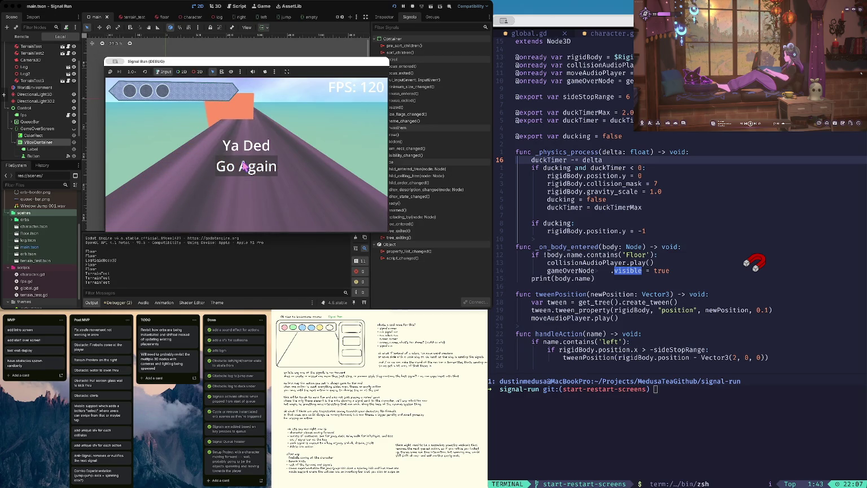
left_click(244, 166)
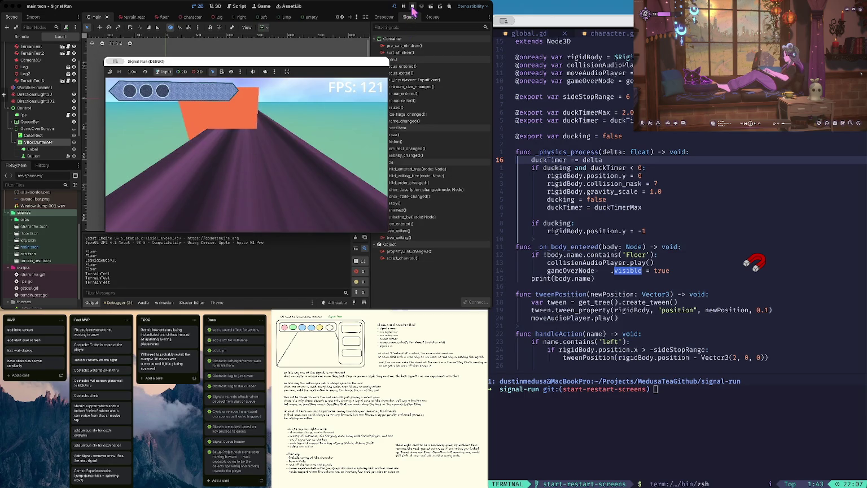
left_click(413, 6)
left_click(13, 119)
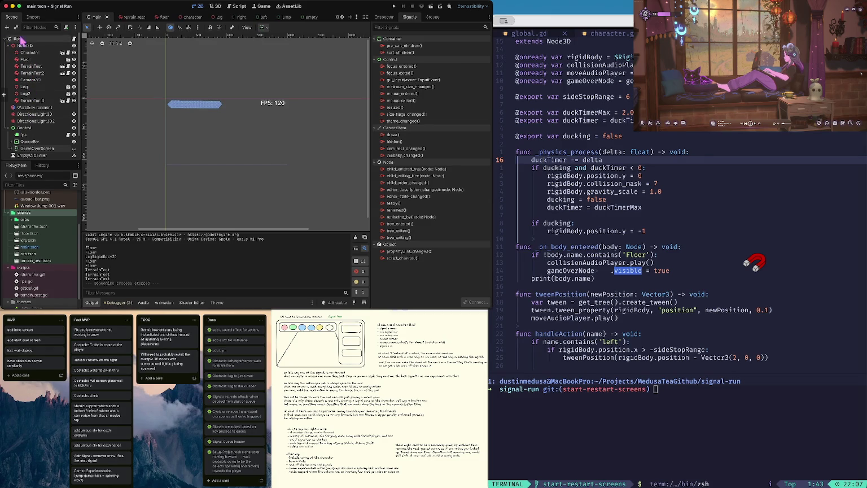
Add a new Node3D child under the Node3D node in main.
left_click(10, 45)
left_click(28, 38)
right_click(28, 38)
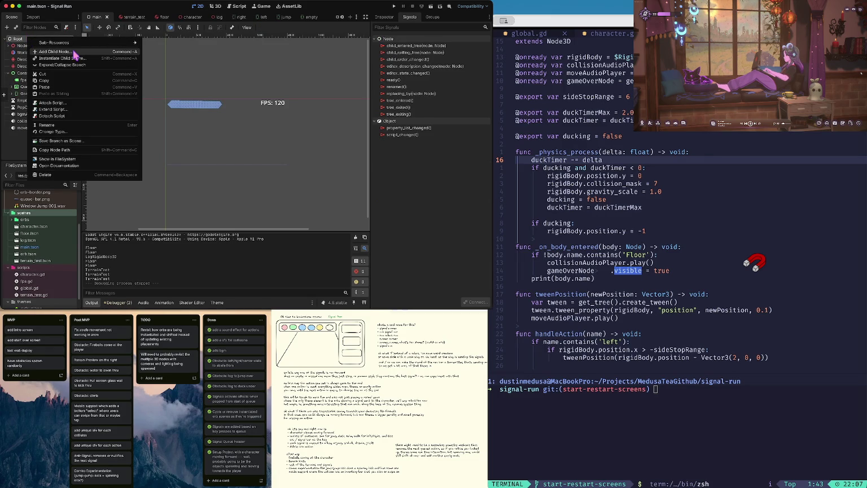
left_click(4, 48)
left_click(10, 45)
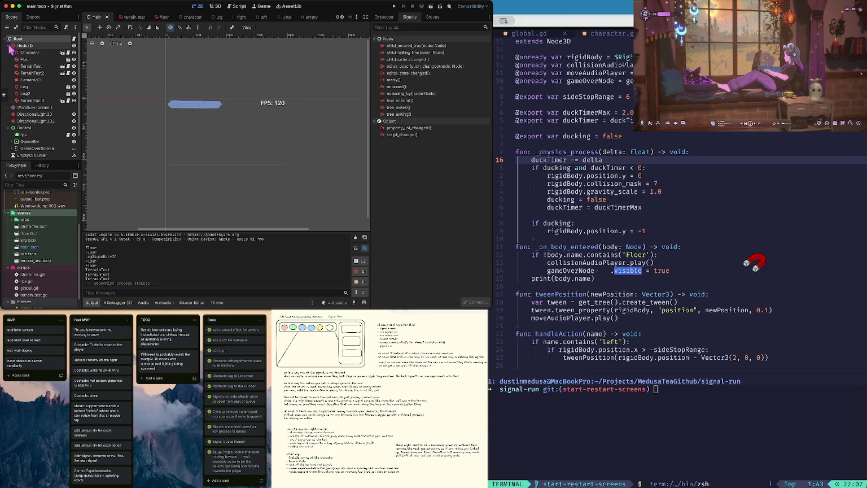
left_click(28, 45)
right_click(33, 47)
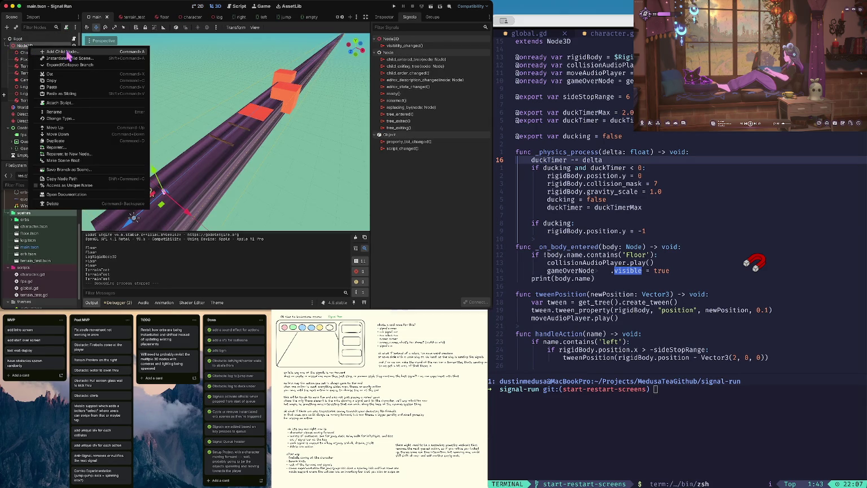
left_click(67, 52)
type("node3d")
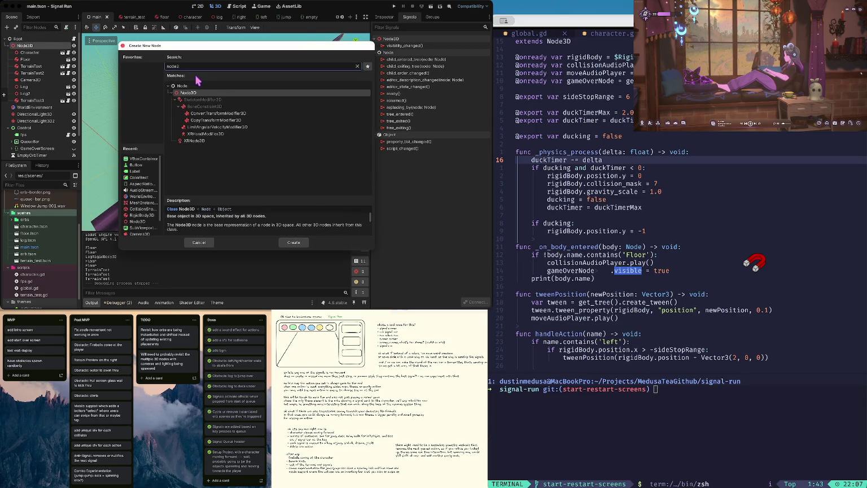
key("Return")
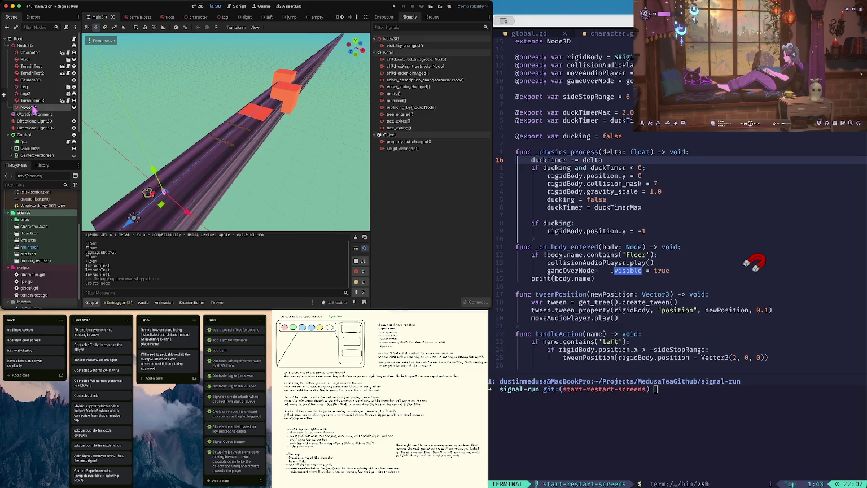
Rename the new node to TerrainObjects and make it Node3D's first child.
double_click(33, 109)
type("TerrainObje")
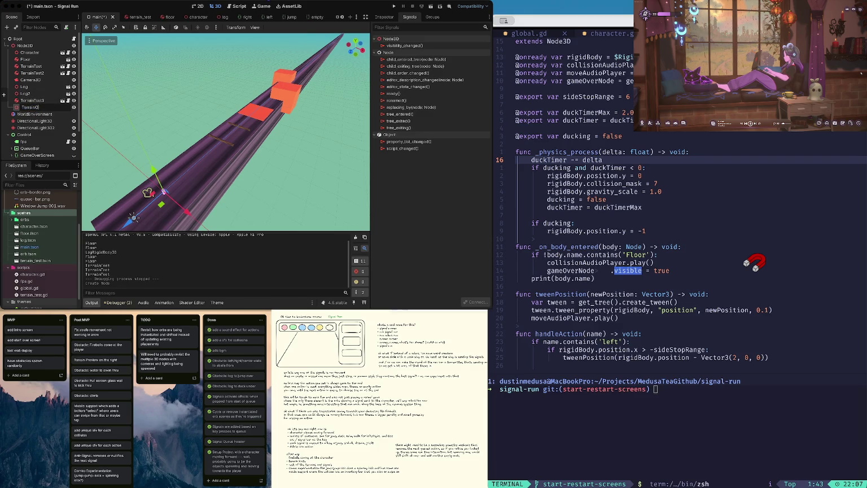
type("cts")
key("Return")
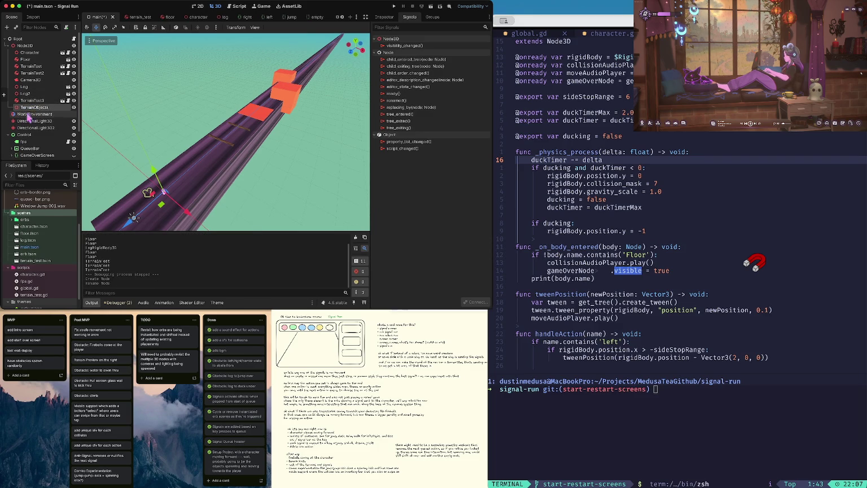
left_click_drag(31, 109, 33, 52)
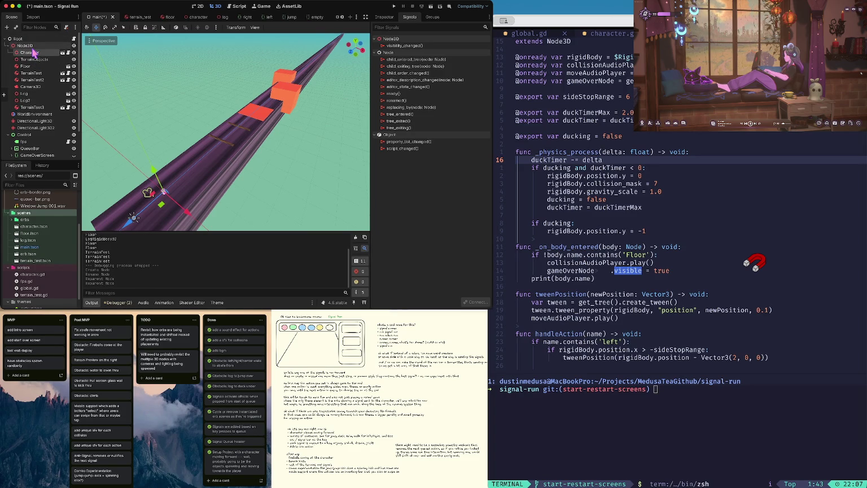
Move TerrainTest, TerrainTest2, Log, Log2 and TerrainTest3 into TerrainObjects, save, and open terrain_test.
left_click(31, 73)
left_click(32, 80, "shift")
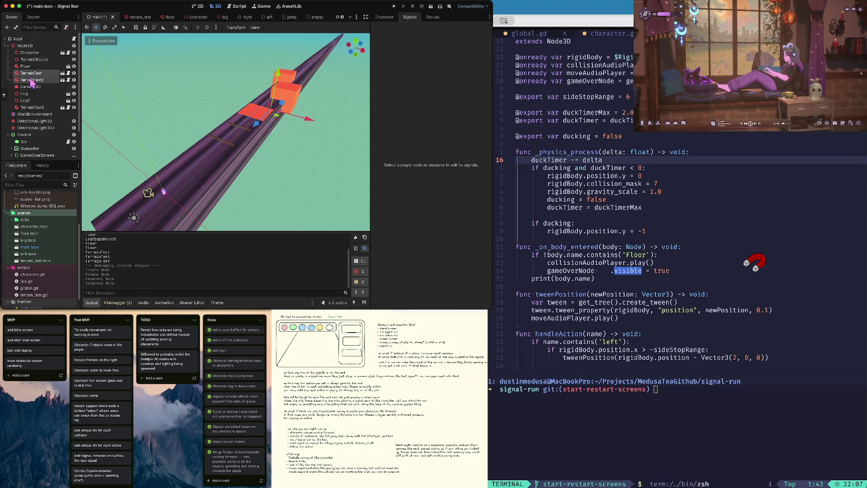
left_click(25, 94, "ctrl")
left_click(26, 100, "ctrl")
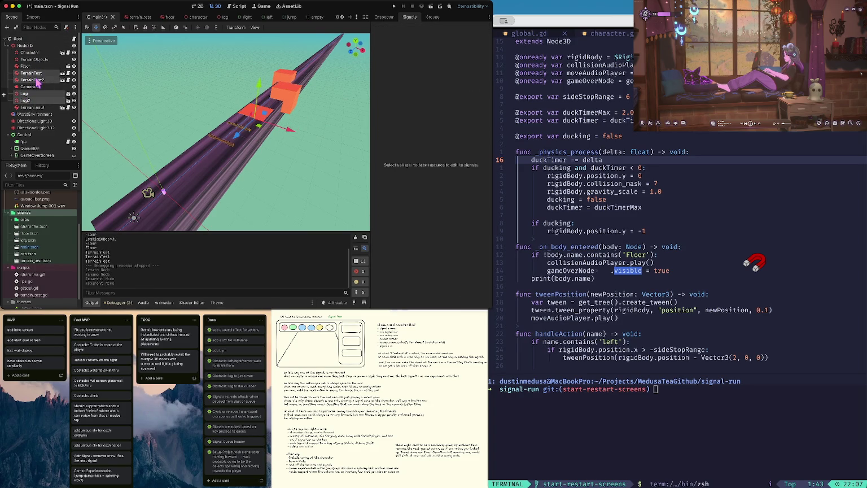
left_click(32, 107, "ctrl")
left_click_drag(44, 82, 32, 59)
left_click(35, 59)
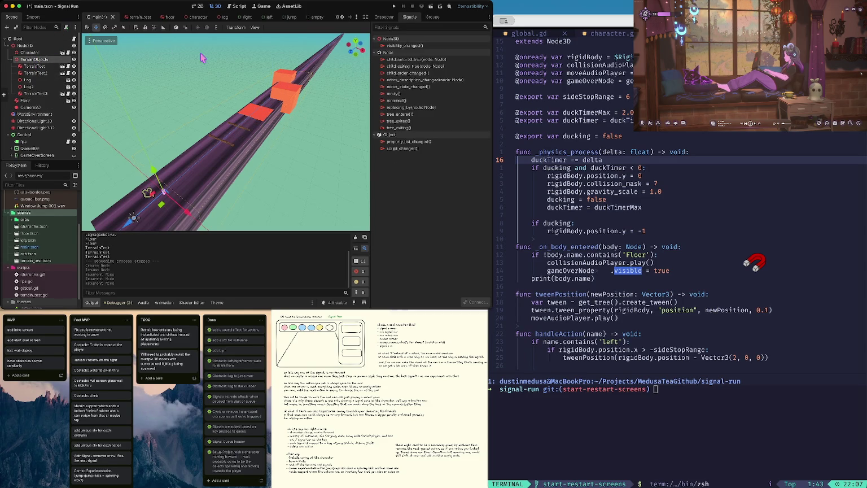
key("ctrl+s")
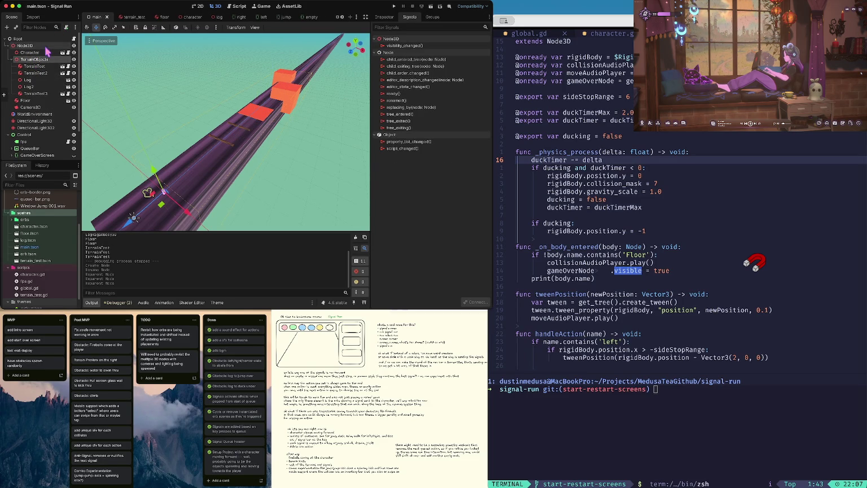
left_click(62, 66)
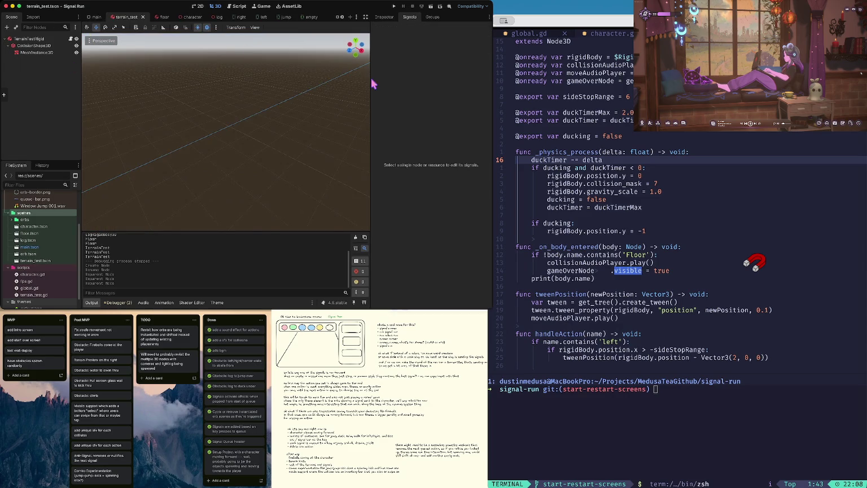
Review TerrainTest's RigidBody3D properties (friction 0, bounce 0 material), then launch a test run.
left_click(35, 38)
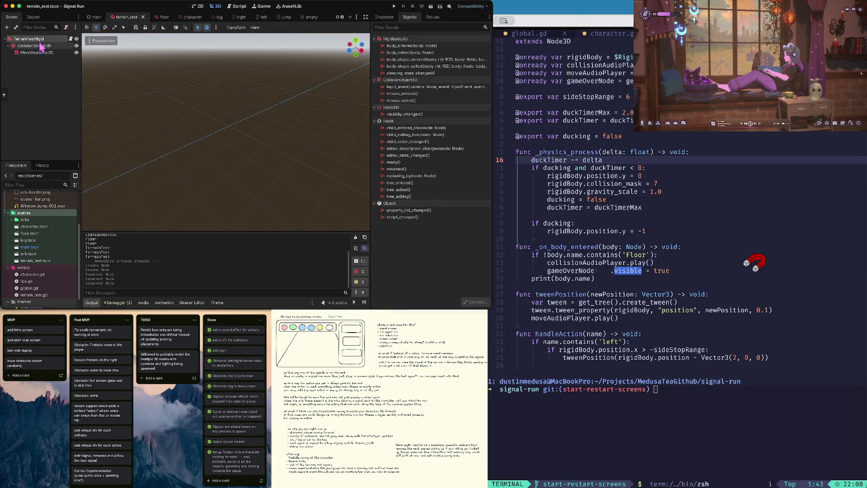
left_click(384, 17)
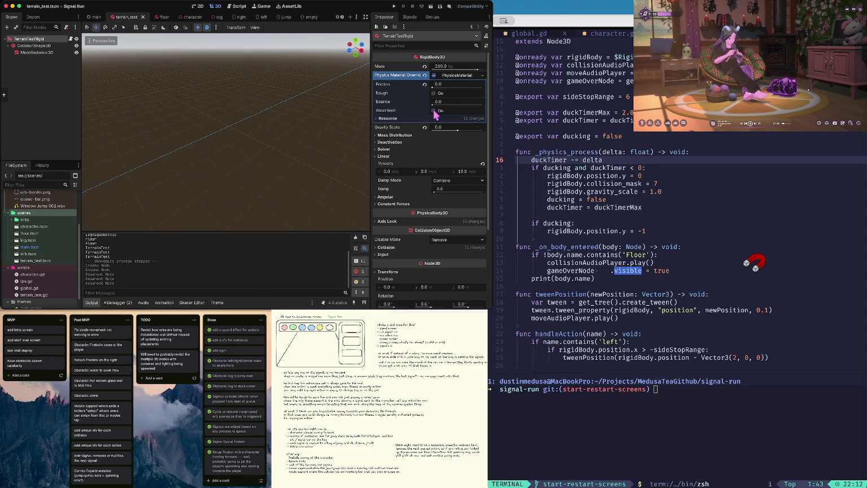
key("super+b")
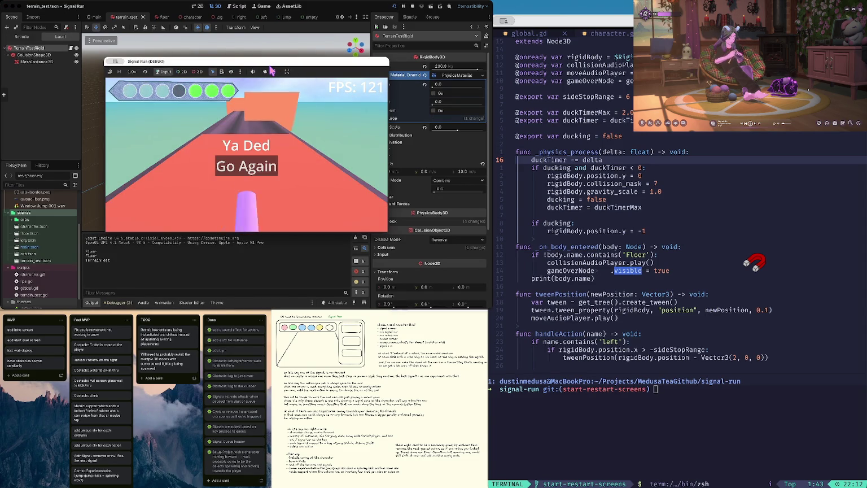
Choose Go Again on the game-over screen, stop the test game, and return to the code.
left_click(255, 164)
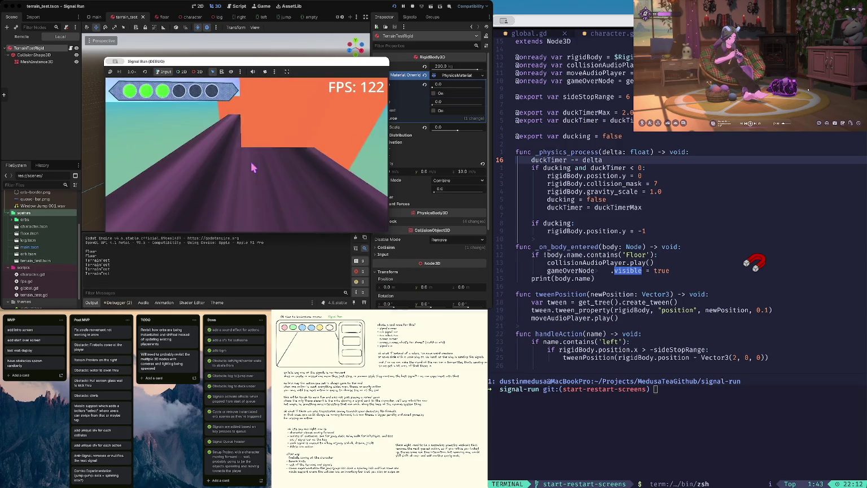
left_click(412, 6)
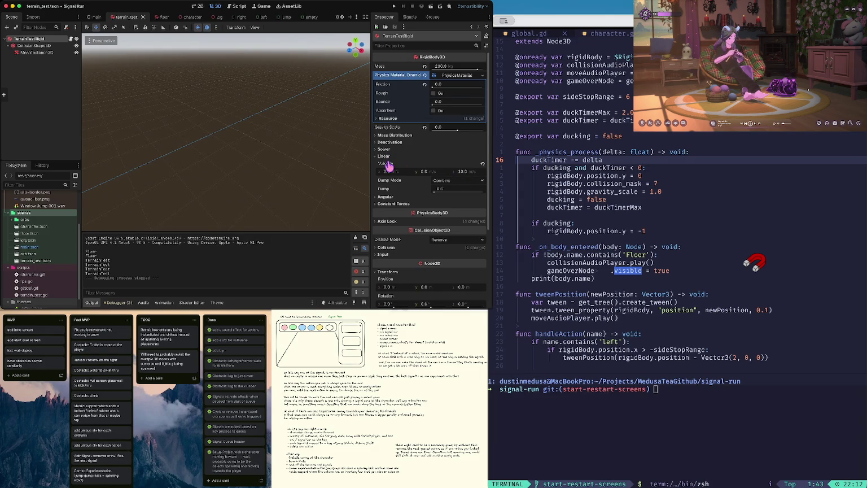
key("ctrl+w")
Add a blank line above print(body.name) and scroll through the script.
key("k")
key("j")
key("j")
key("ctrl+d")
key("ctrl+d")
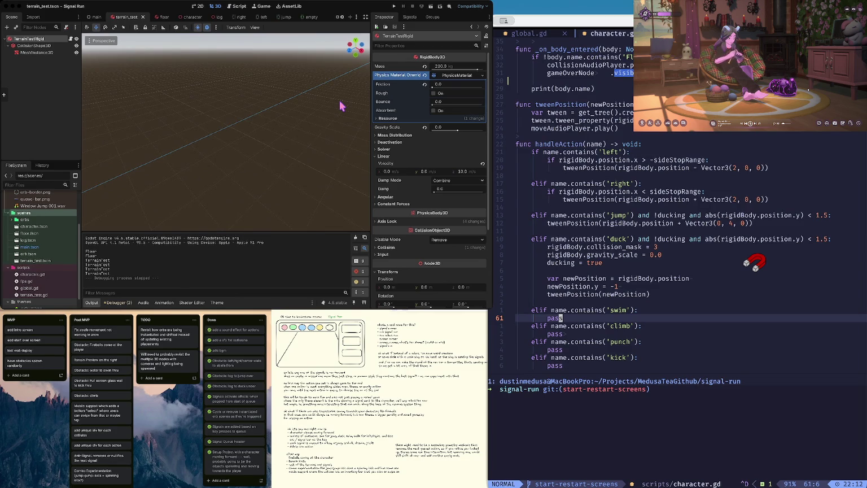
key("k")
key("k")
Open character.gd from the project file explorer.
key("space")
key("e")
key("j")
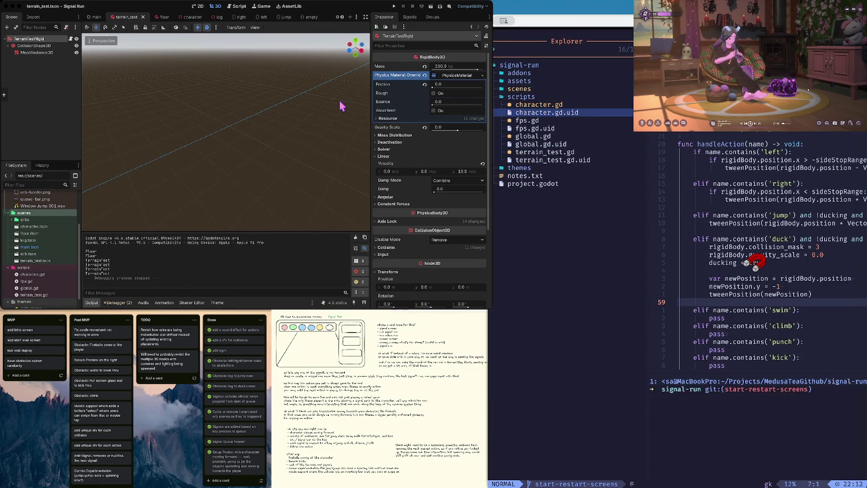
key("k")
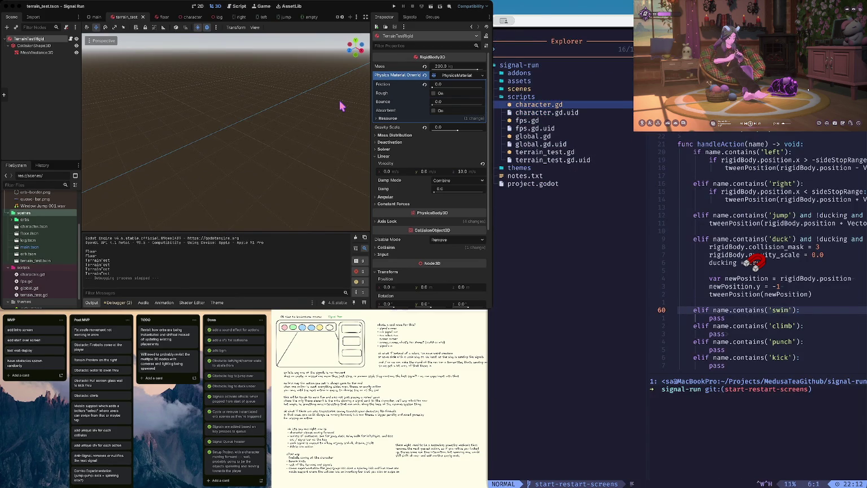
key("Return")
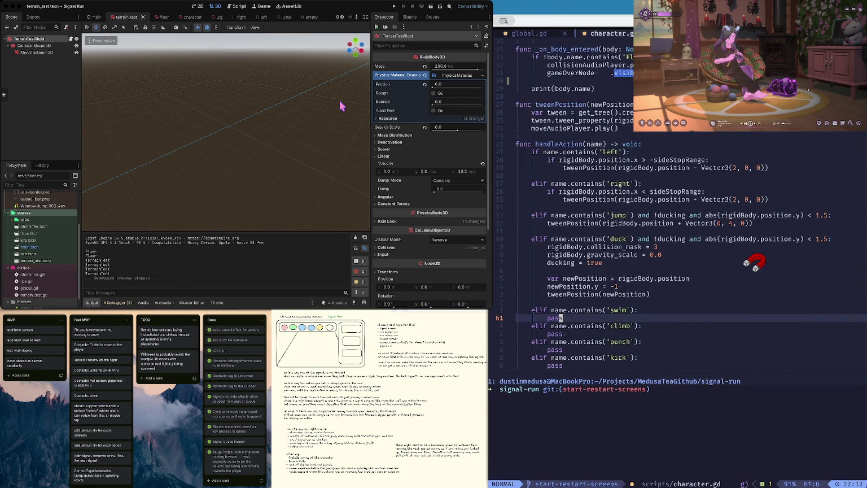
Type a 'func gameOver' line above _on_body_entered, then delete it.
key("ctrl+u")
key("k")
key("k")
key("k")
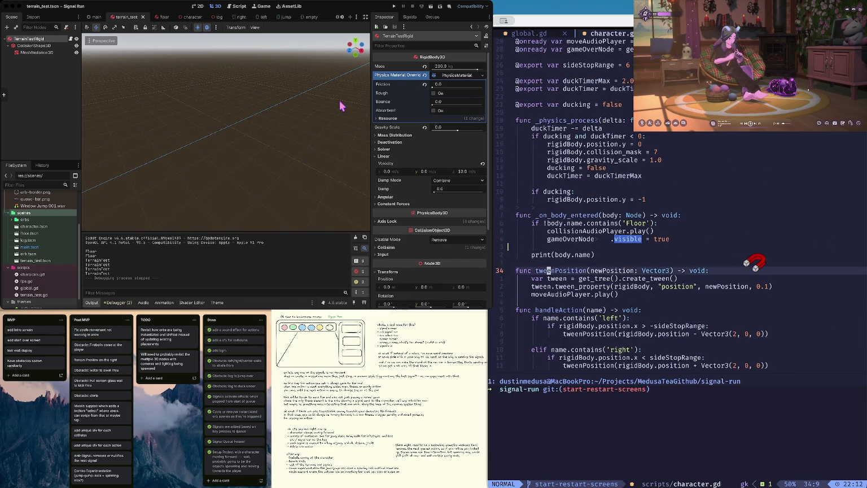
key("i")
key("Return")
type("func ")
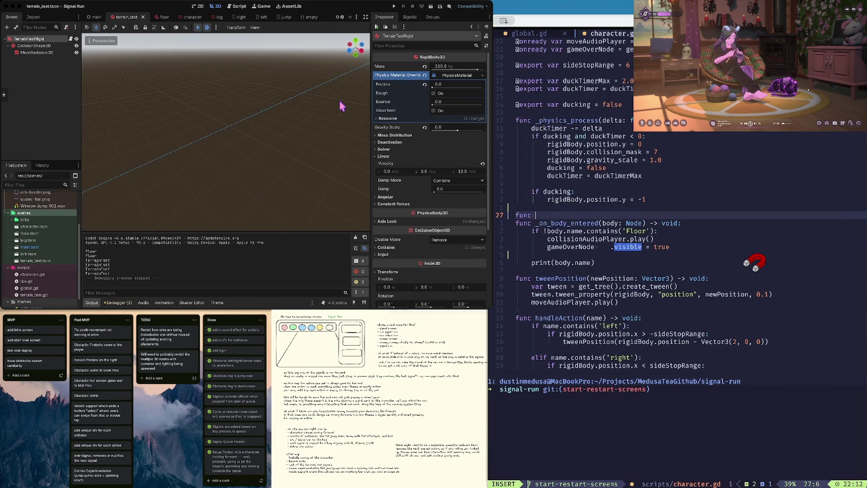
type("gameOver")
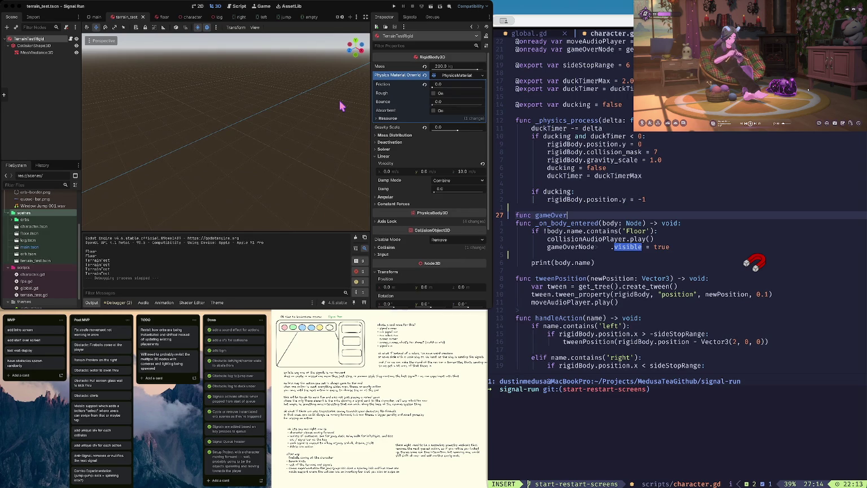
key("Escape")
key("d")
key("d")
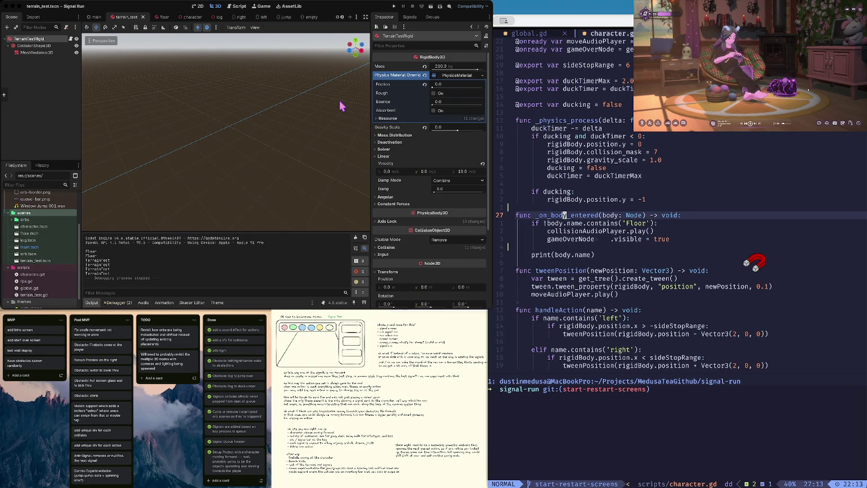
Split the editor with :sp to make room for the project file tree.
type(":sp")
key("Return")
key("ctrl+w")
key("ctrl+k")
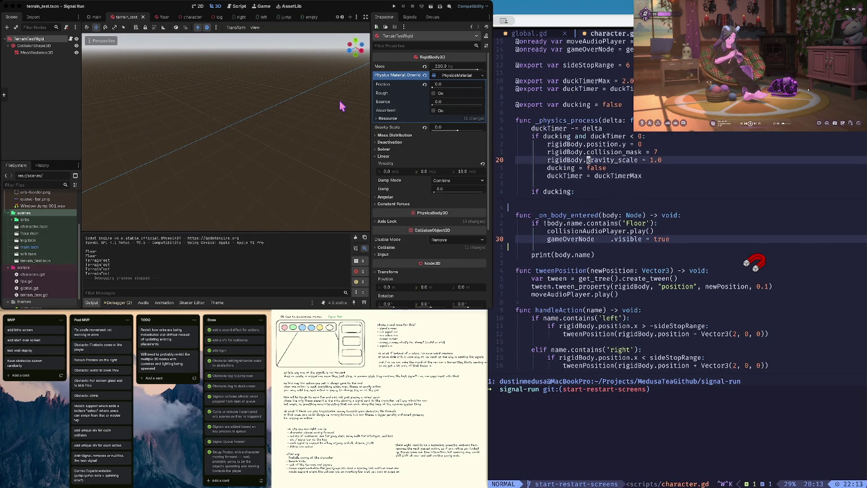
Open global.gd from the project file tree.
key("space")
key("e")
key("j")
key("j")
key("j")
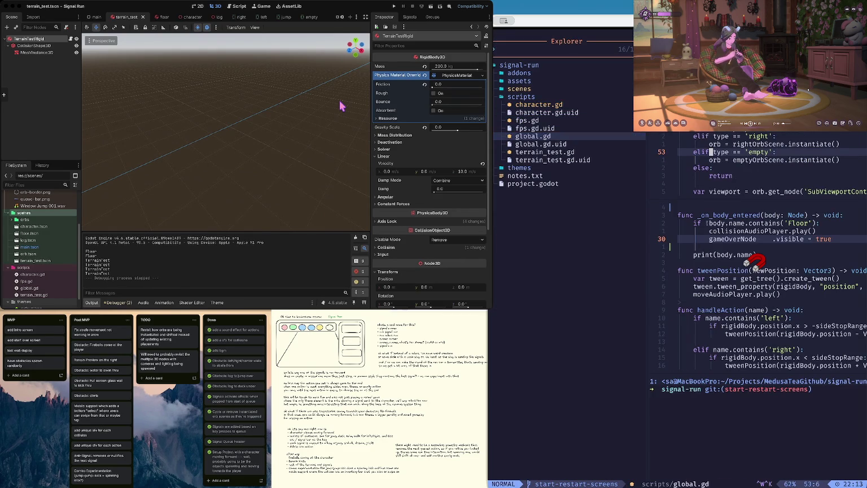
key("Return")
key("k")
key("k")
key("k")
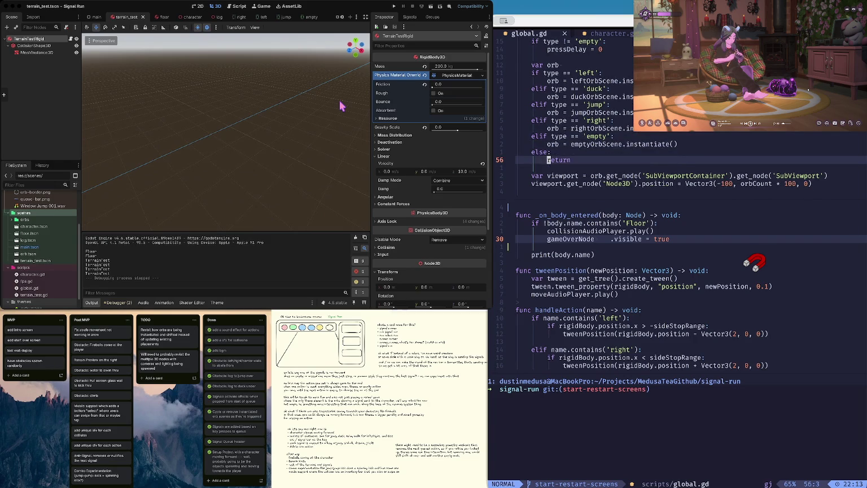
Add a 'func GameOver() -> void:' header above _process in global.gd.
key("ctrl+d")
key("ctrl+d")
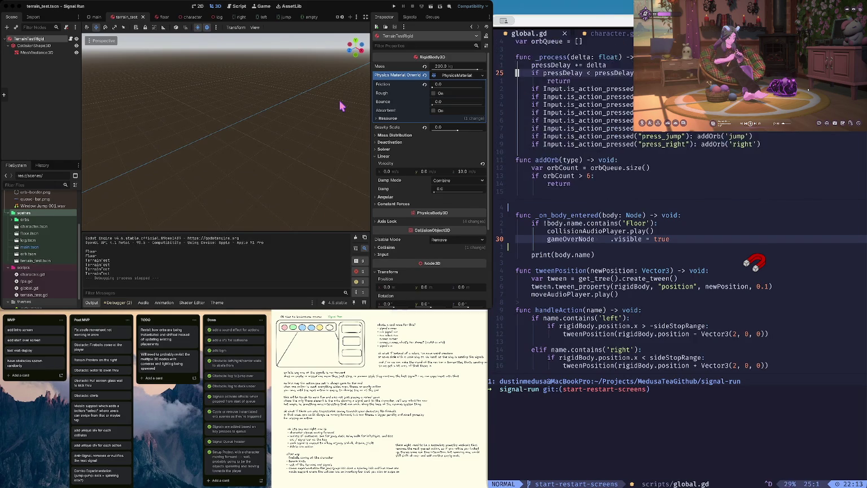
key("ctrl+u")
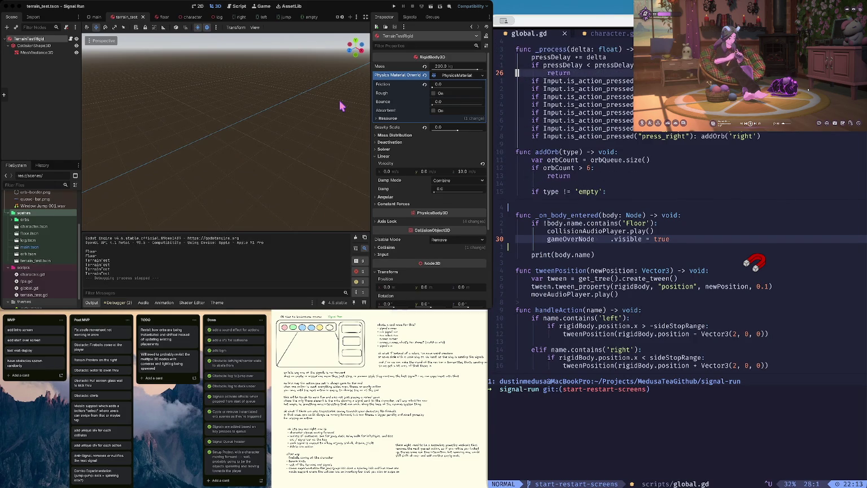
key("k")
key("k")
key("k")
type("Ofunc GameOver")
type("(")
type(" -> void:")
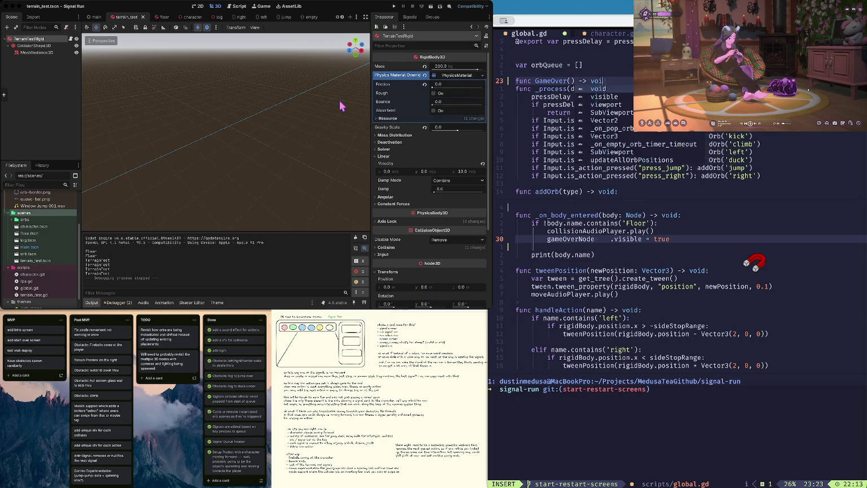
key("Return")
Cut the collisionAudioPlayer and gameOverNode lines out of character.gd.
key("Escape")
key("ctrl+w")
key("j")
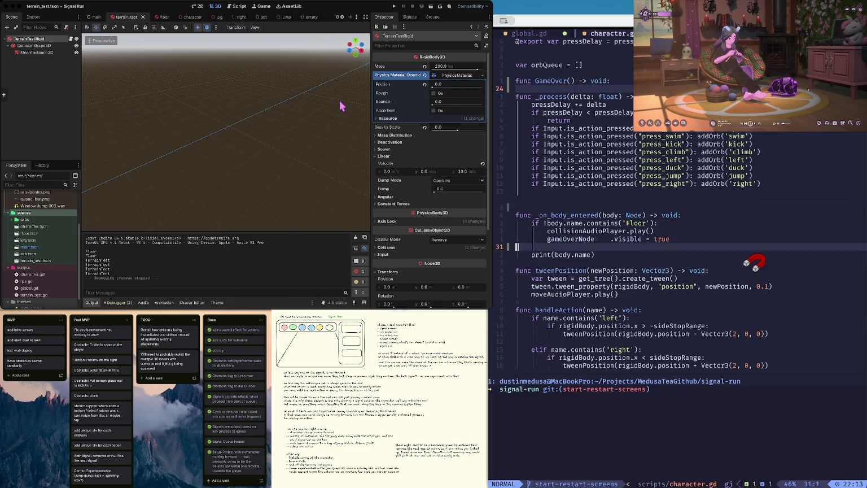
key("g")
key("k")
key("shift+v")
key("j")
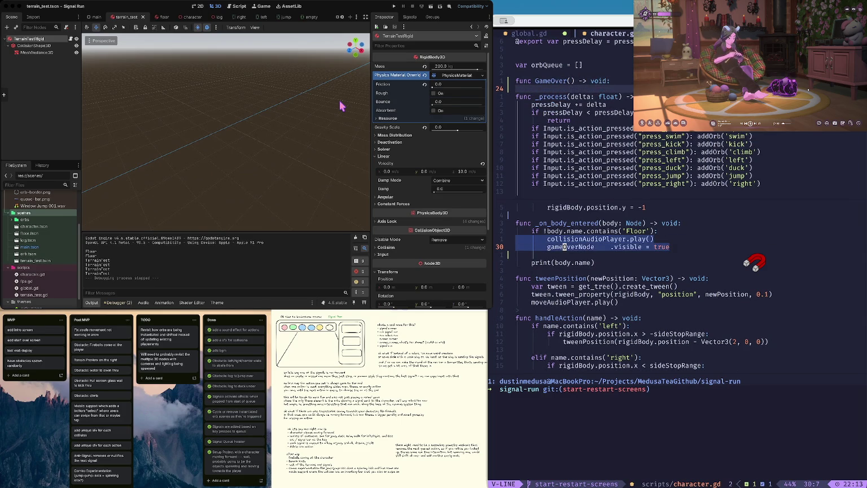
key("d")
Paste the two lines into GameOver and fix their indentation.
key("ctrl+w")
key("k")
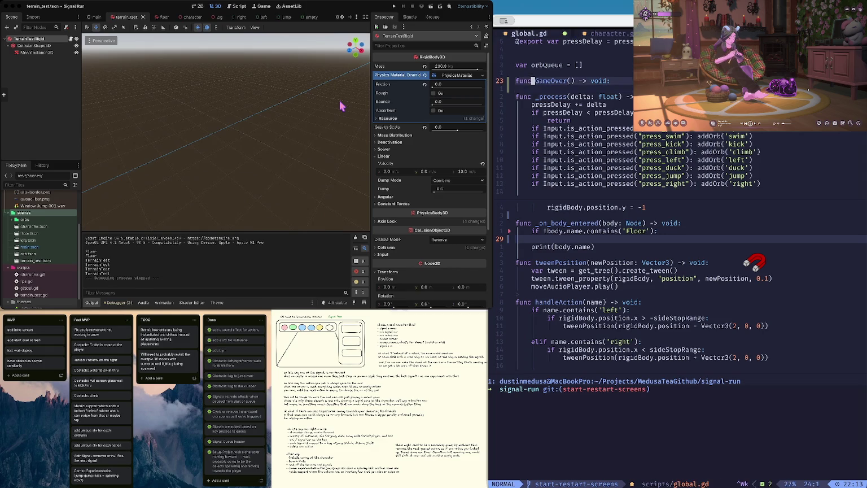
key("p")
key("shift+v")
key("j")
key("less")
key("j")
key("j")
key("i")
Start a GameRestart function below GameOver and locate the restart button handler.
key("Return")
type("func G")
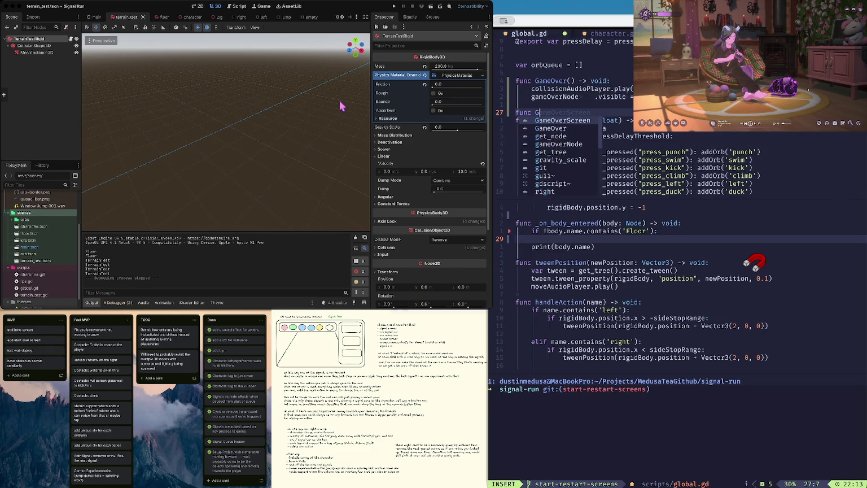
type("ameRestart")
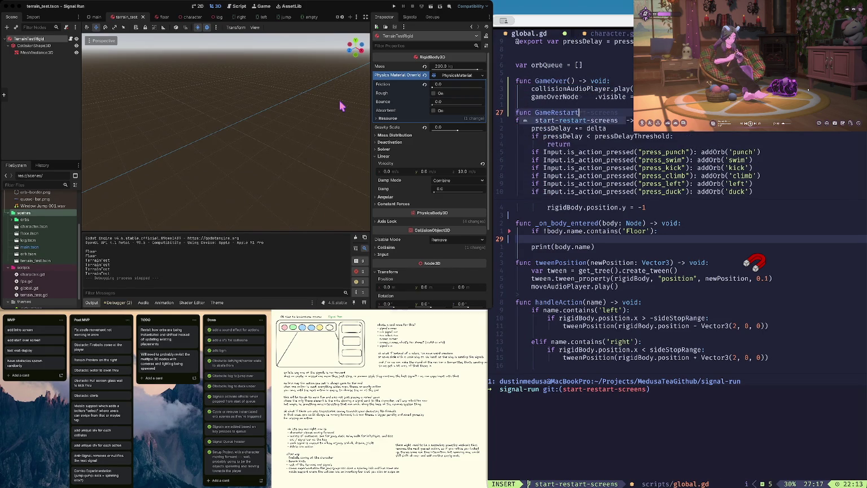
key("Escape")
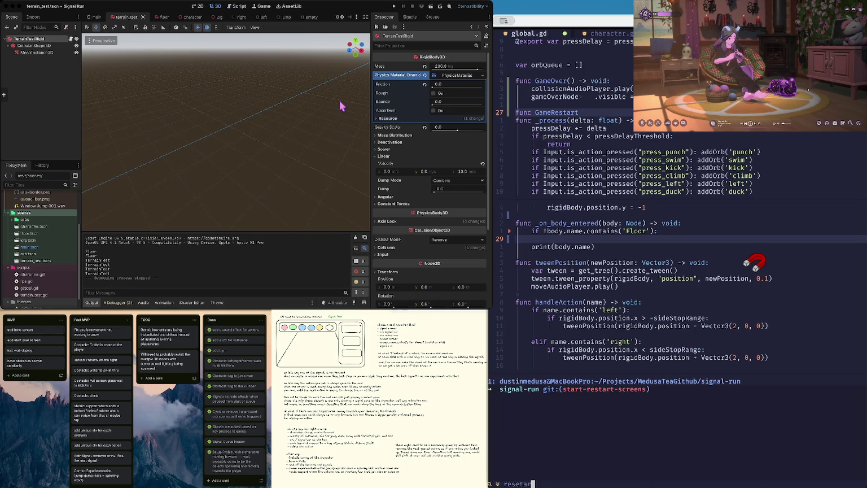
key("G")
key("g")
key("k")
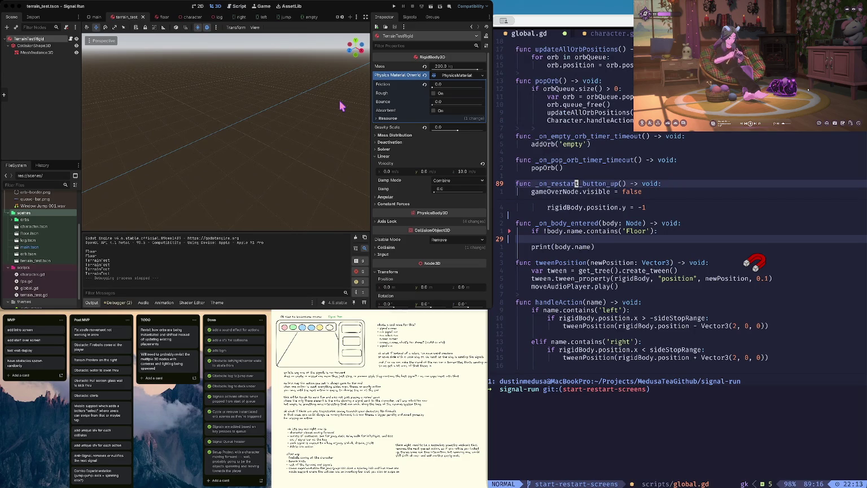
key("shift+v")
key("j")
key("Escape")
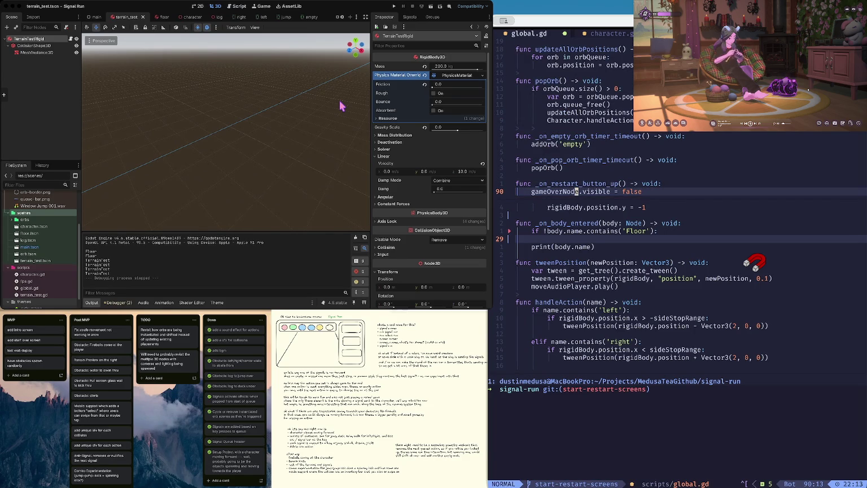
Call GameRestart() in the restart handler, removing its old gameOverNode line.
key("shift+o")
type("GameRestart()")
key("Escape")
key("j")
key("d")
key("d")
key("k")
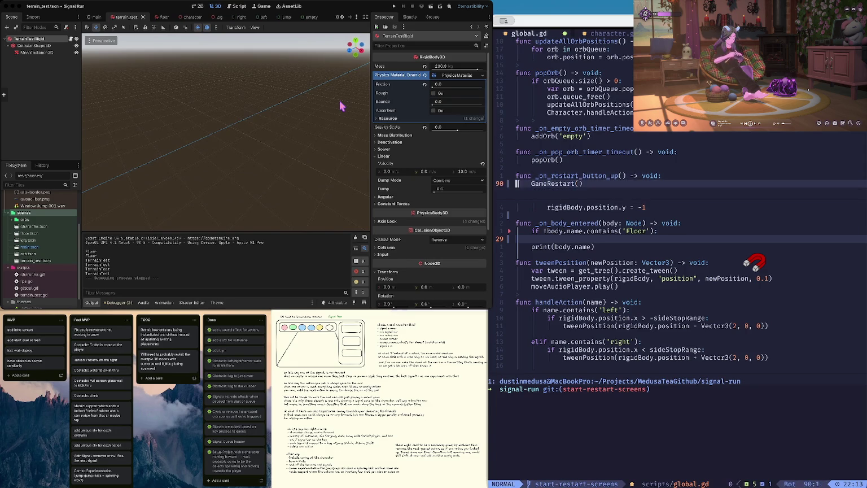
Complete the 'GameRestart() -> void:' header and paste the gameOverNode line inside it.
key("w")
key("g")
key("d")
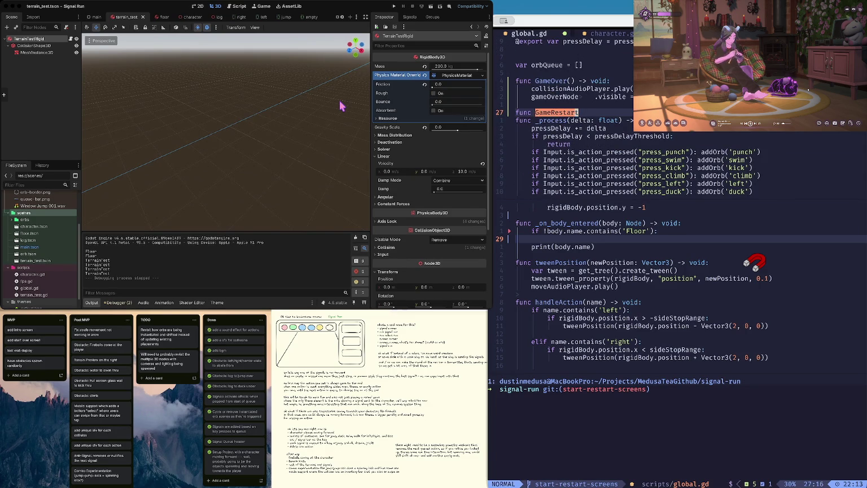
type("A() -> v")
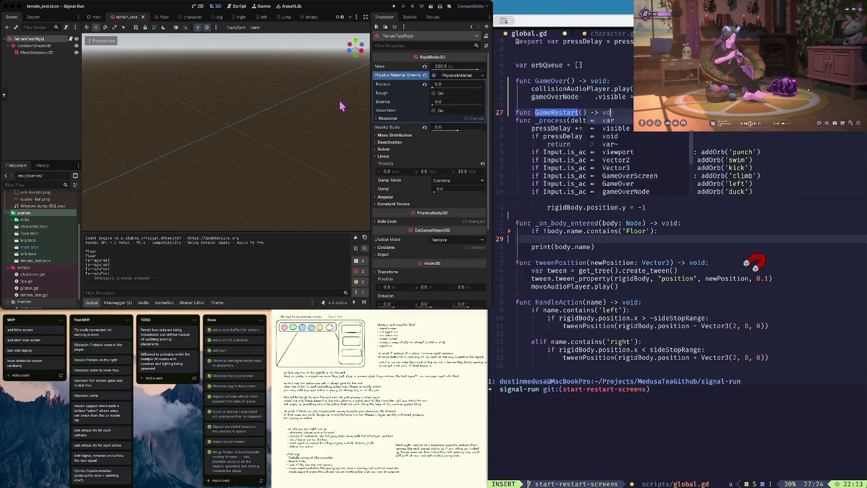
type("oid:")
key("Escape")
key("p")
key("o")
key("Escape")
key("k")
key("k")
key("k")
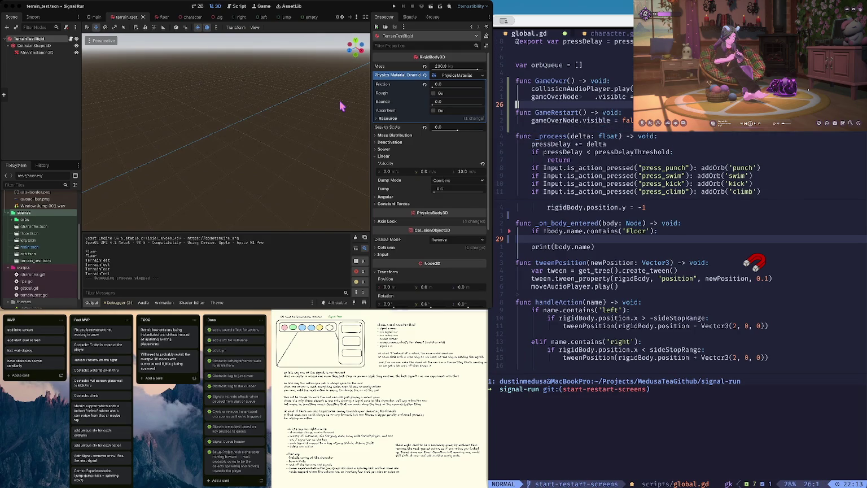
Rename GameRestart to GameStart in both definition and call, then save global.gd.
key("j")
key("w")
key("l")
key("l")
key("l")
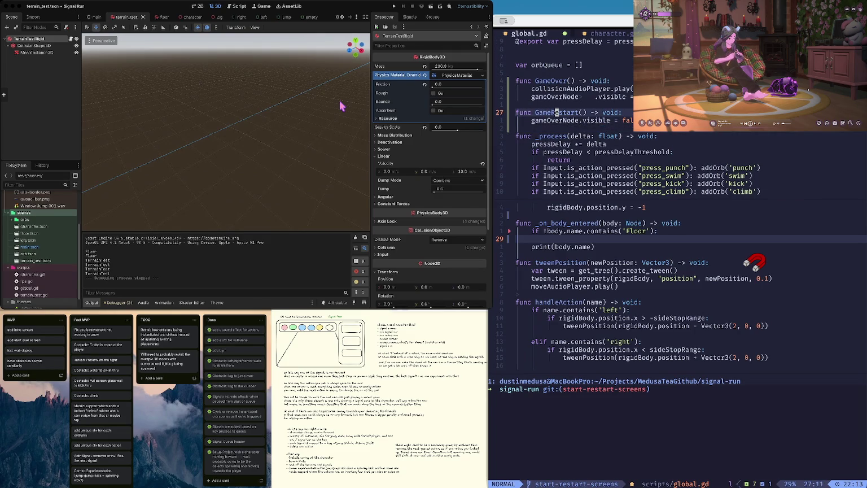
type("ciwGameStart")
key("Escape")
type("bw")
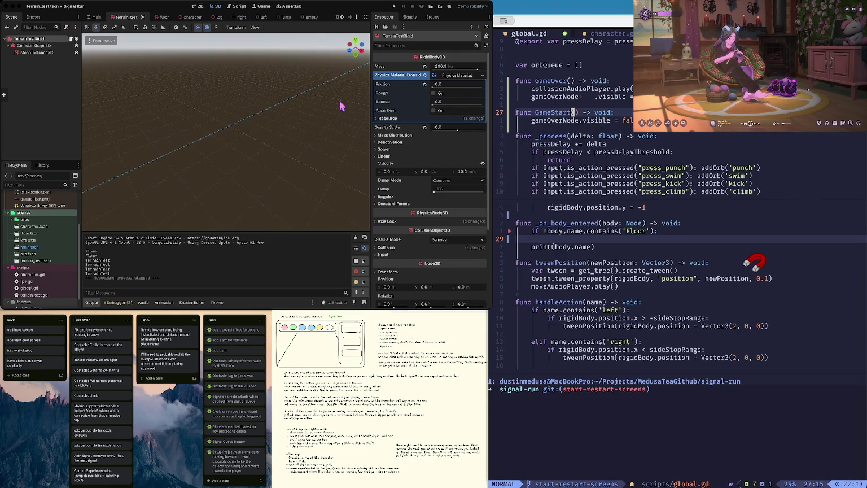
type("/GameRestart")
key("Return")
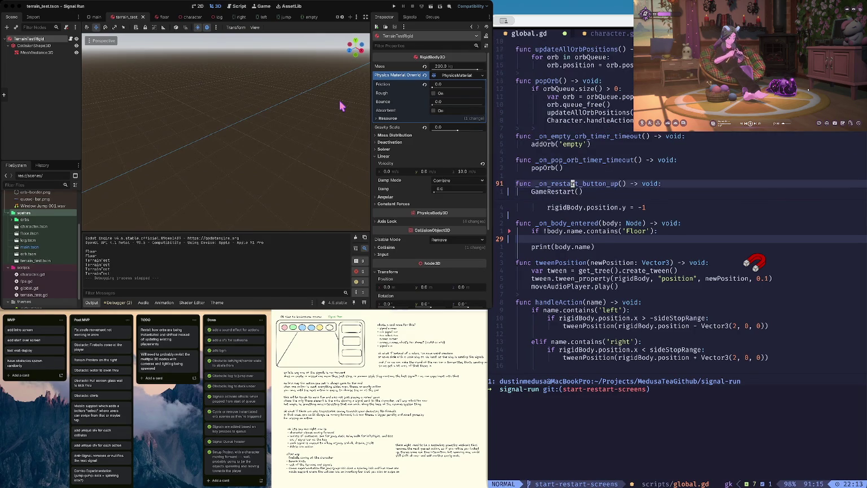
key("l")
key("l")
key("l")
type("ciwGameStart")
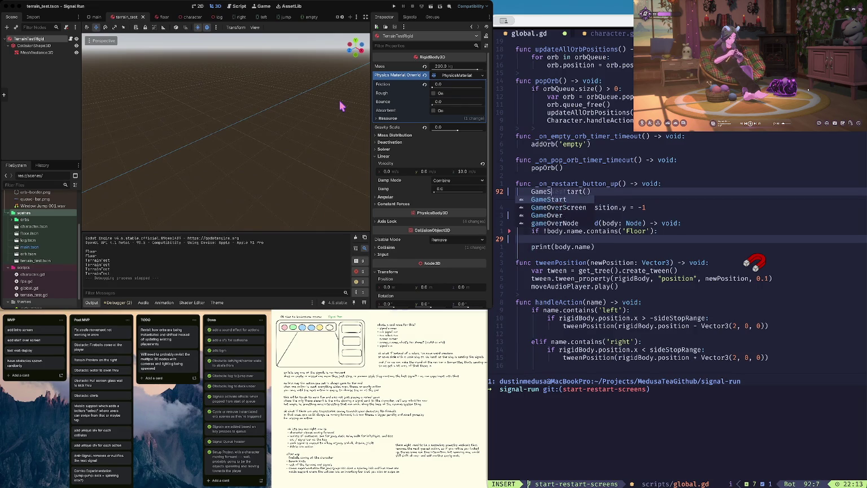
key("Escape")
type(":w")
key("Return")
key("ctrl+o")
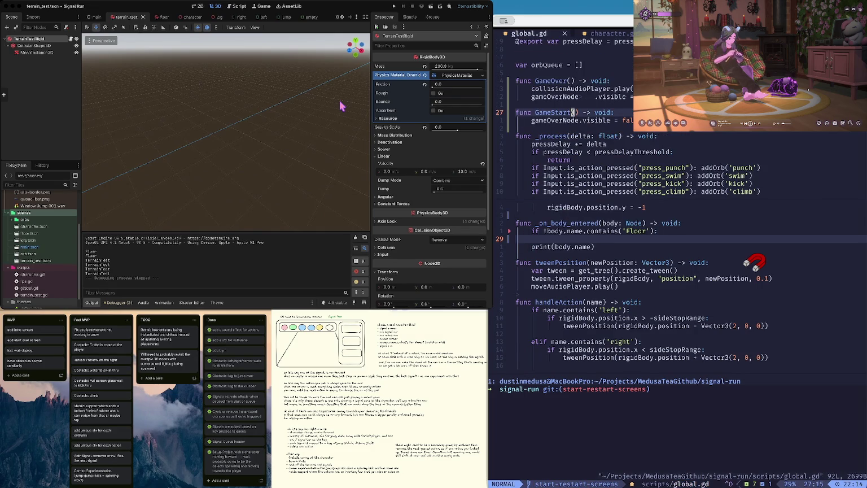
Highlight every use of gameOverNode starting from the GameOver function.
key("k")
key("k")
key("e")
key("a")
key("Escape")
key("asterisk")
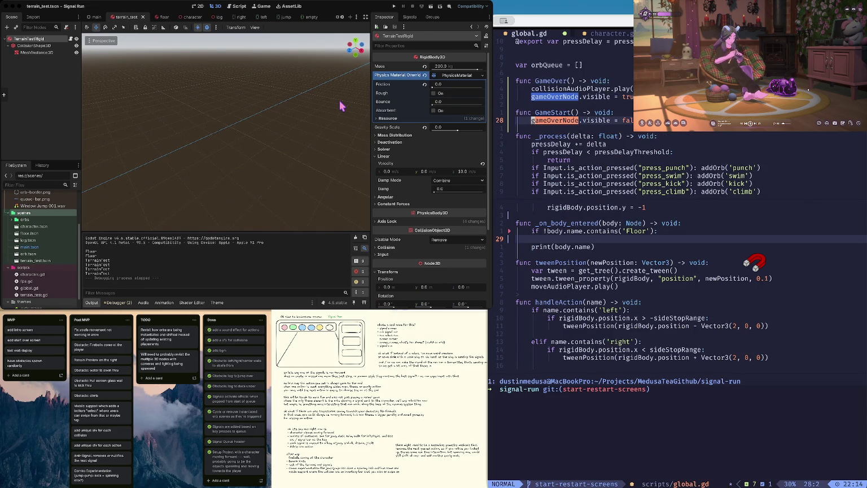
Find the collisionAudioPlayer declaration in character.gd, delete it, then restore it with undo.
key("k")
key("k")
key("k")
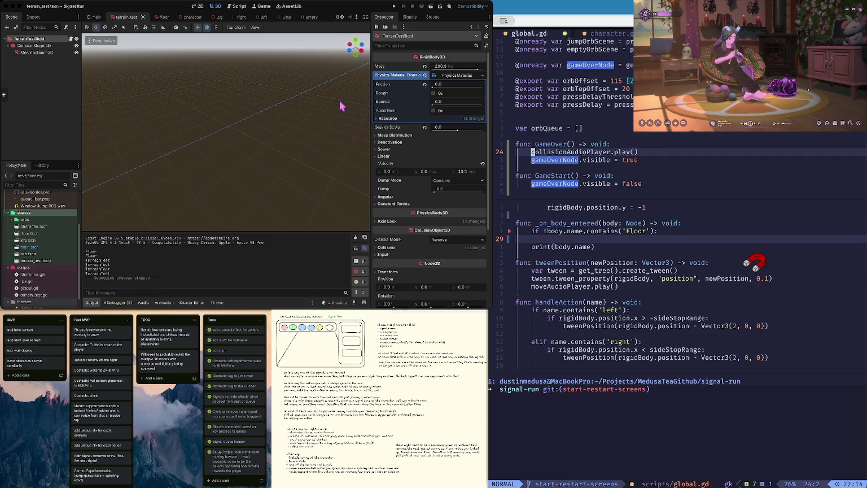
key("asterisk")
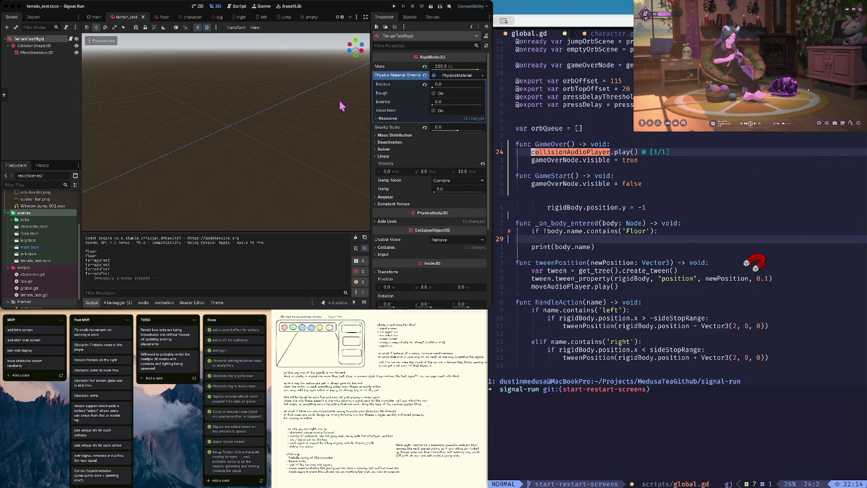
key("ctrl+w")
key("j")
key("n")
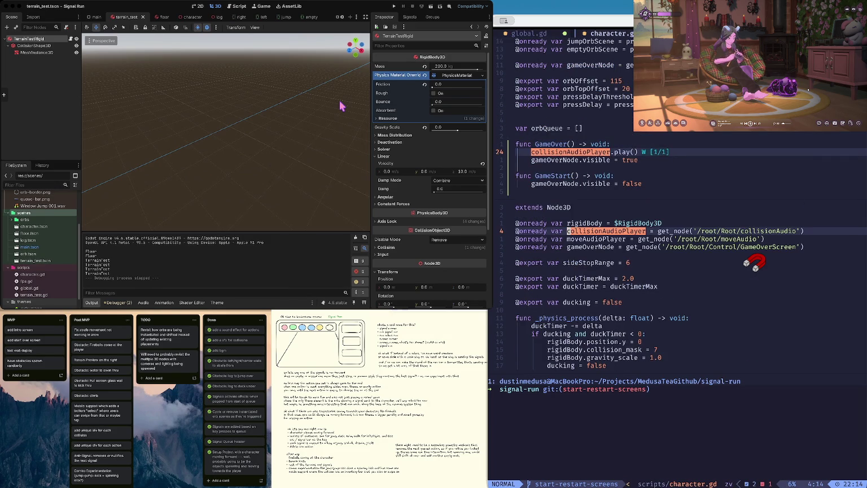
key("d")
key("d")
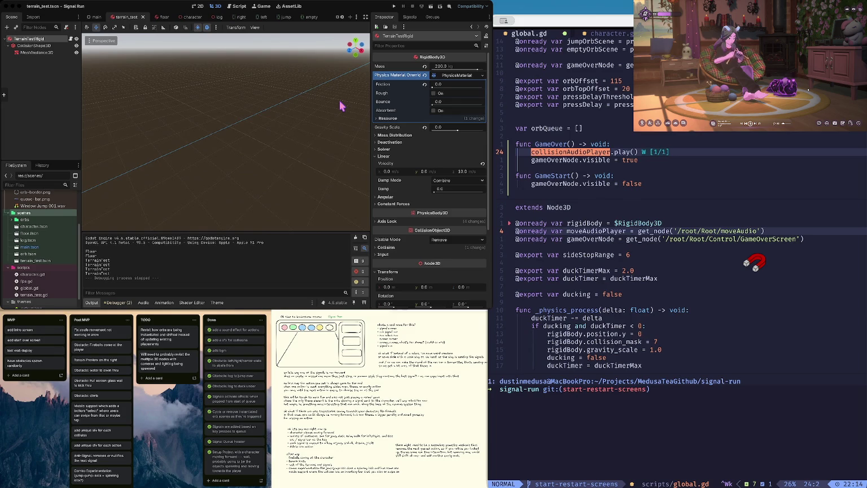
key("k")
key("j")
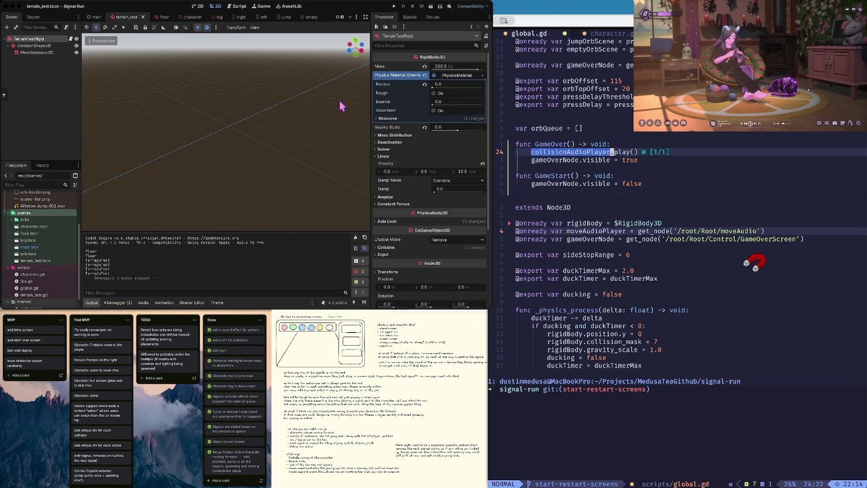
key("ctrl+w")
key("j")
key("u")
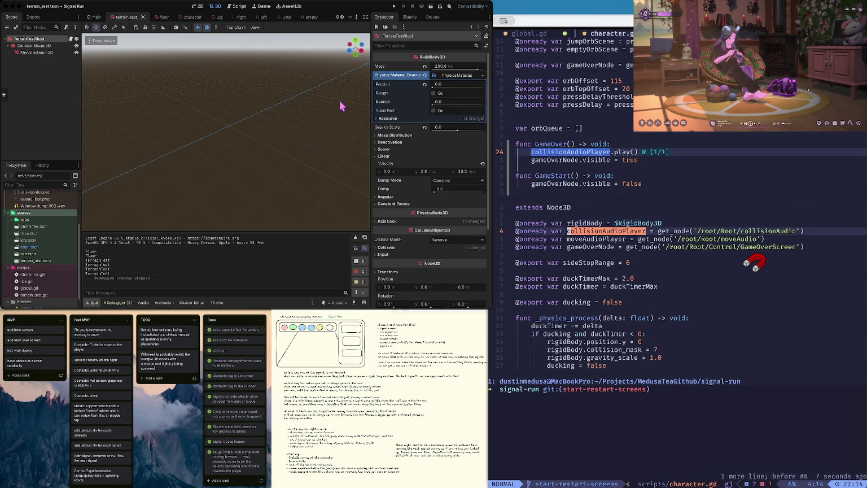
Delete the collisionAudioPlayer.play() line from GameOver in global.gd.
key("ctrl+w")
key("k")
key("w")
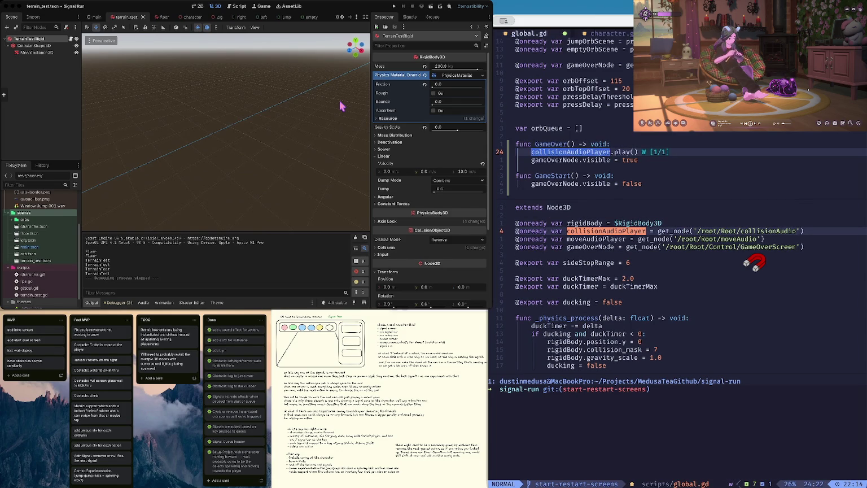
key("d")
key("d")
key("ctrl+w")
key("j")
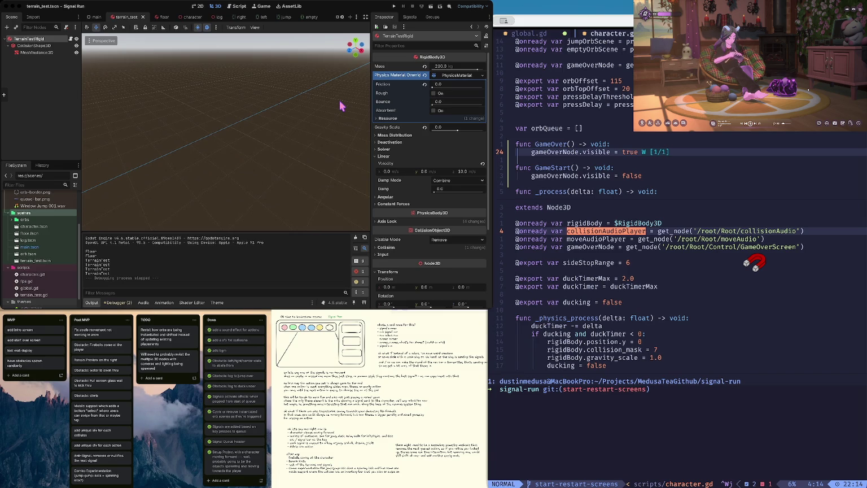
Search for 'body' and paste collisionAudioPlayer.play() under the Floor check.
type("/body")
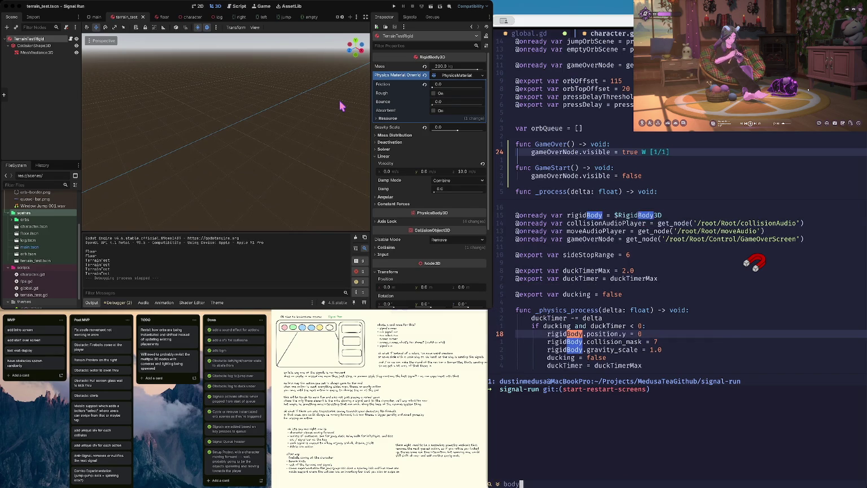
key("Return")
key("n")
key("n")
key("n")
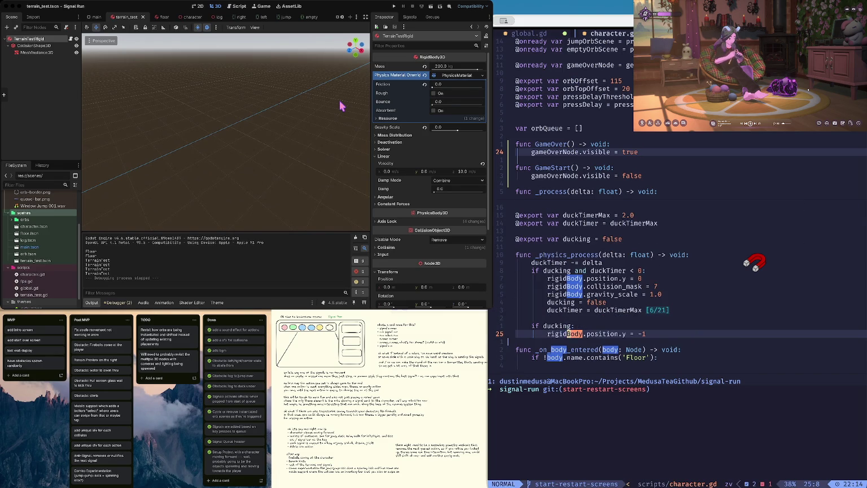
key("j")
key("j")
key("j")
key("p")
key("i")
key("Escape")
key("$")
Undo the accidental while snippet and save character.gd with :w.
type("cllisionAudioPlayer.play(")
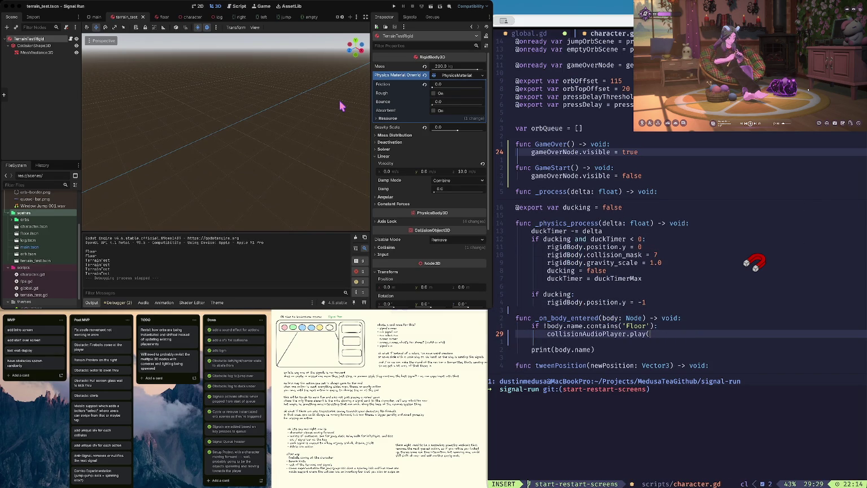
type(":w")
key("Return")
key("Escape")
type("u:w")
key("Return")
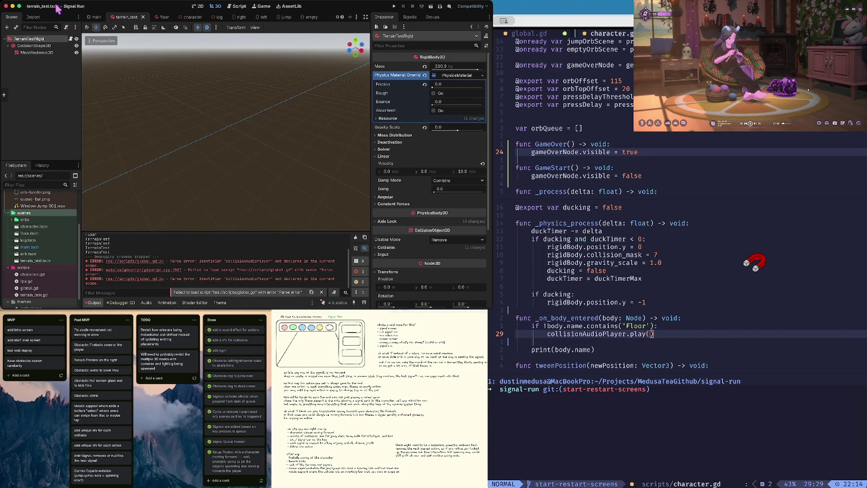
Add res://scripts/global.gd as the autoload 'Global' in Project Settings, then close the dialog.
left_click(302, 43)
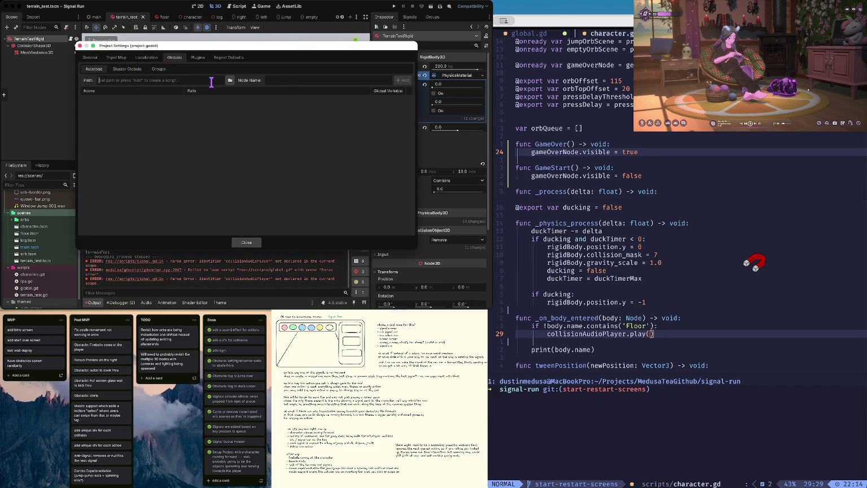
left_click(178, 80)
left_click(150, 80)
type("g")
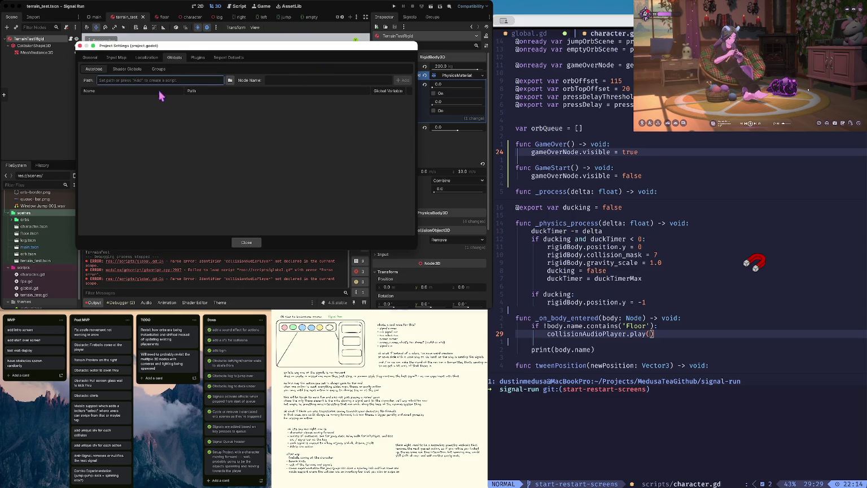
left_click(276, 78)
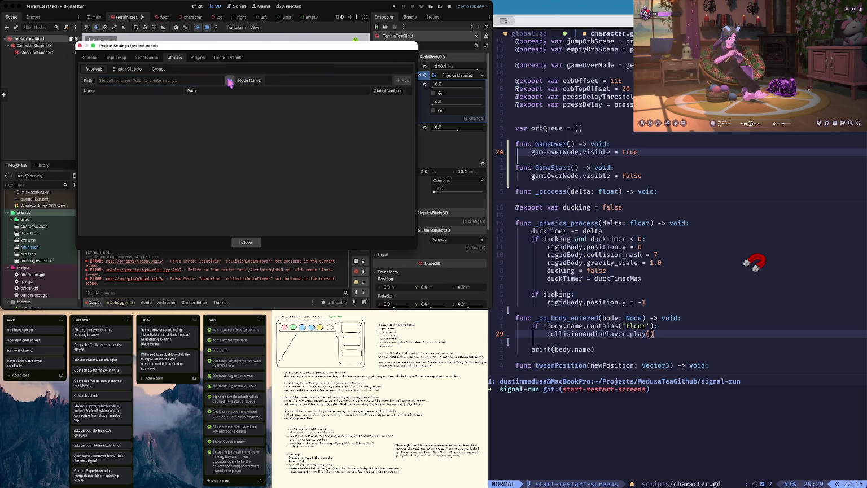
left_click(230, 80)
double_click(246, 85)
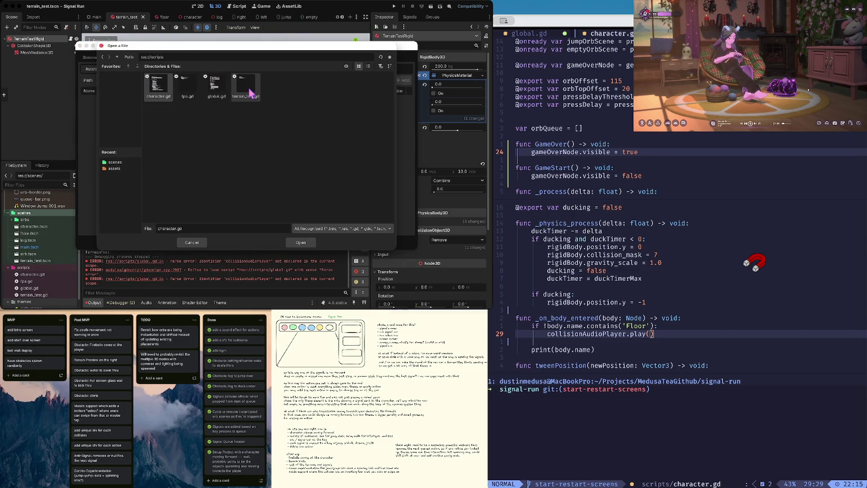
left_click(214, 91)
double_click(214, 91)
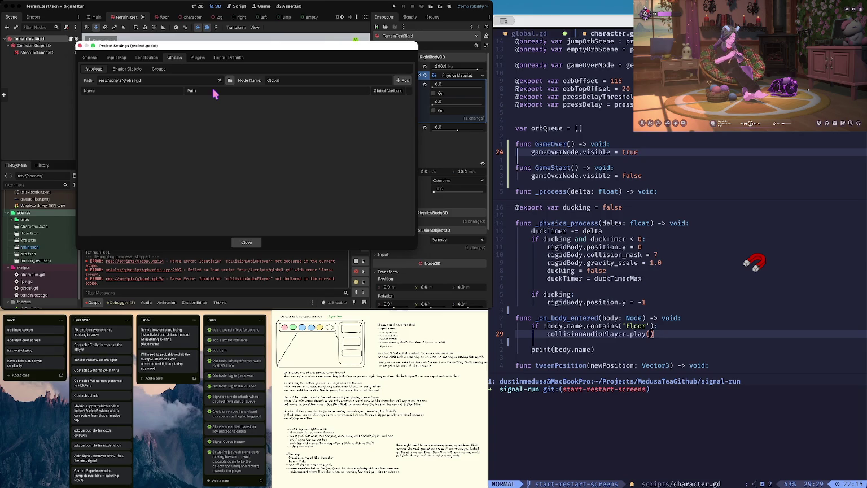
left_click(404, 81)
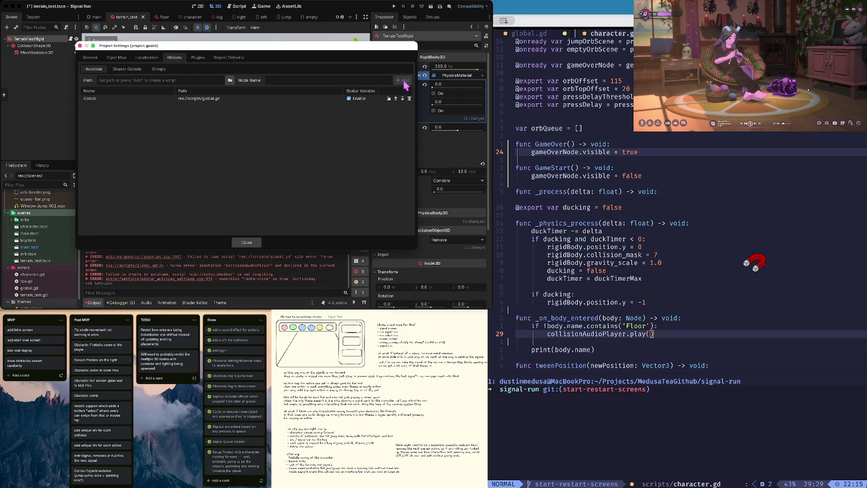
left_click(247, 243)
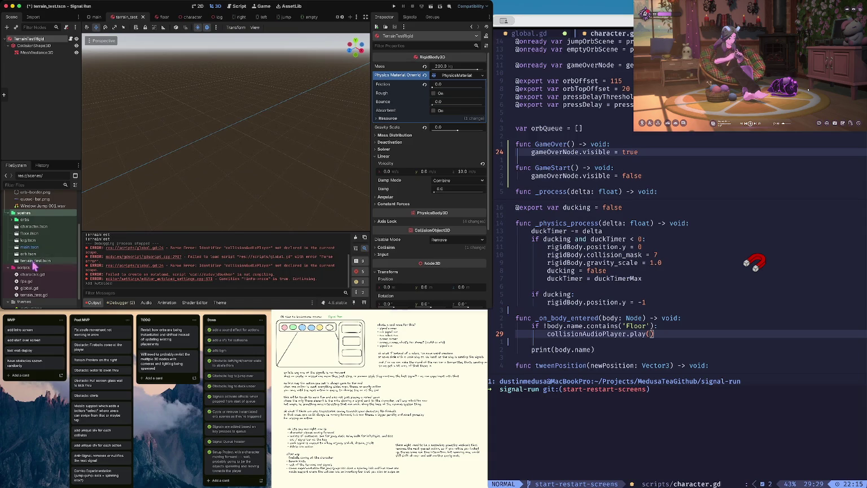
Open main.tscn from the FileSystem dock and dismiss the Root node's context menu.
scroll(34, 265, "down", 1)
left_click(34, 234)
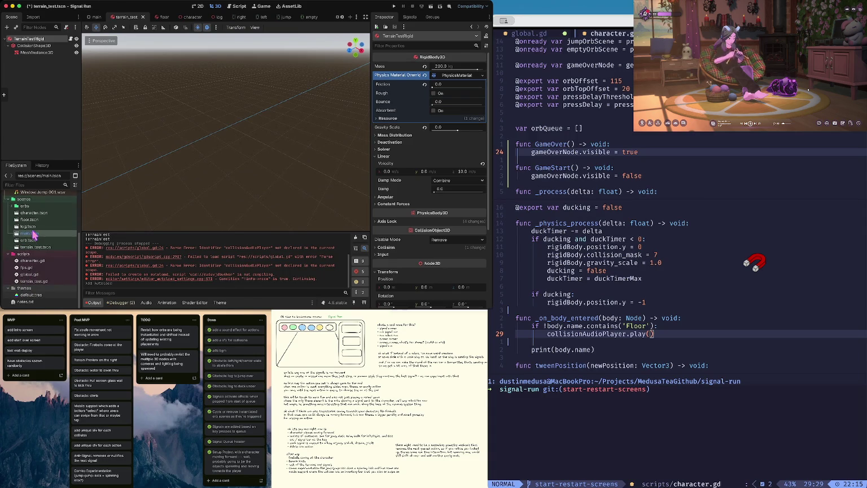
double_click(34, 233)
right_click(57, 40)
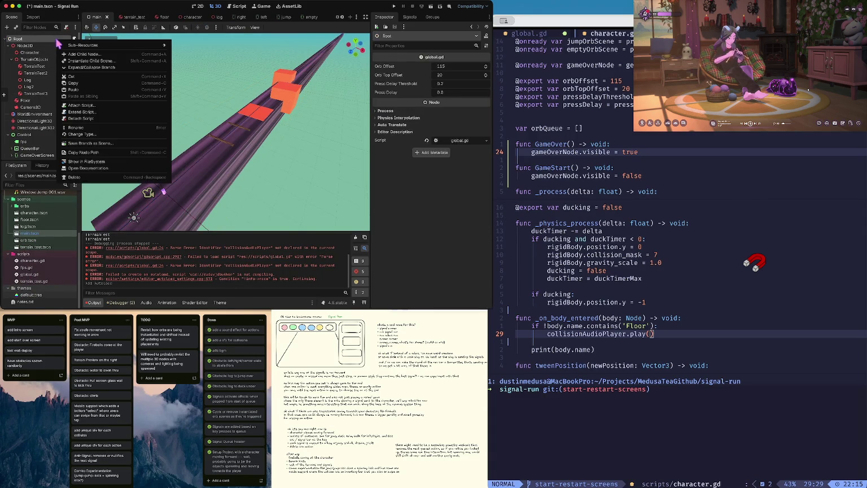
left_click(83, 90)
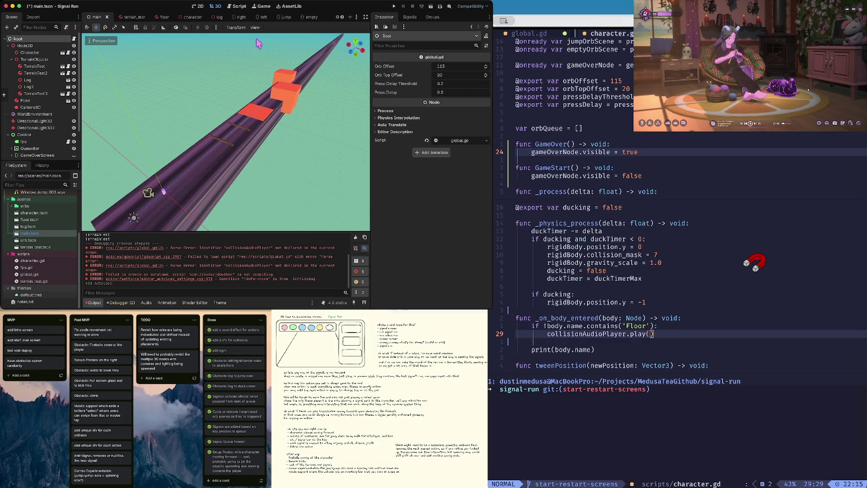
Remove the Global autoload entry, then cancel the new-script prompt for another entry.
key("ctrl+alt+comma")
left_click(407, 99)
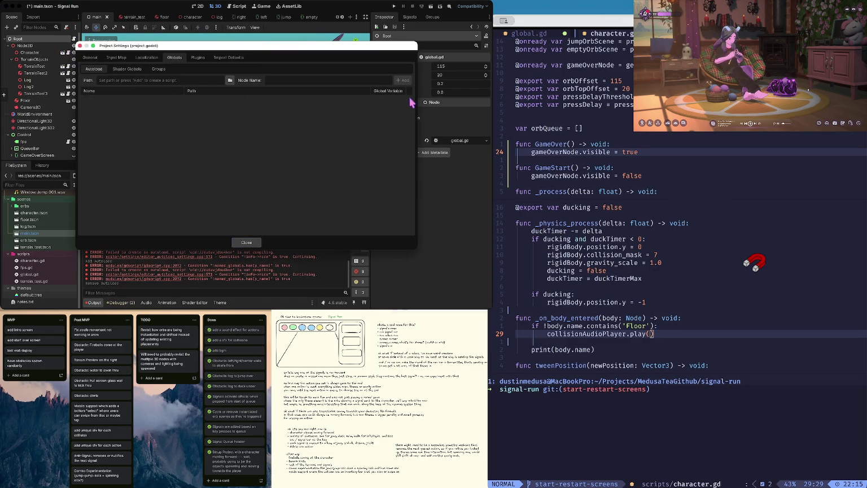
type("G")
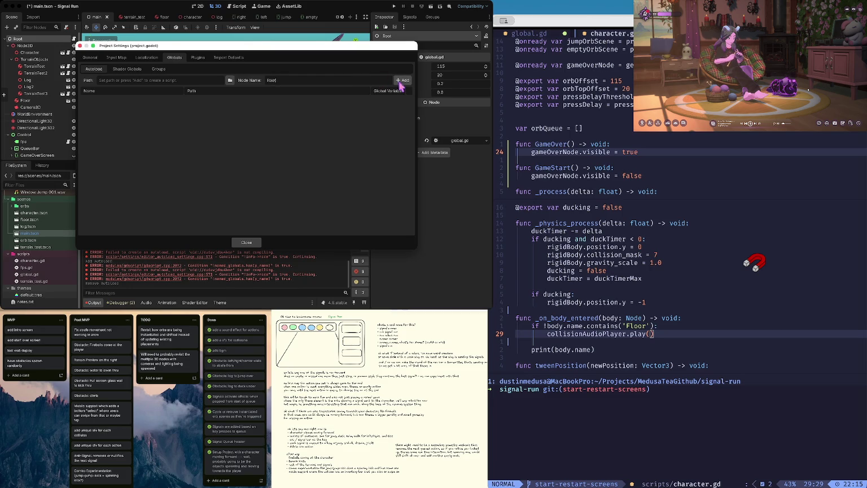
left_click(402, 80)
double_click(231, 144)
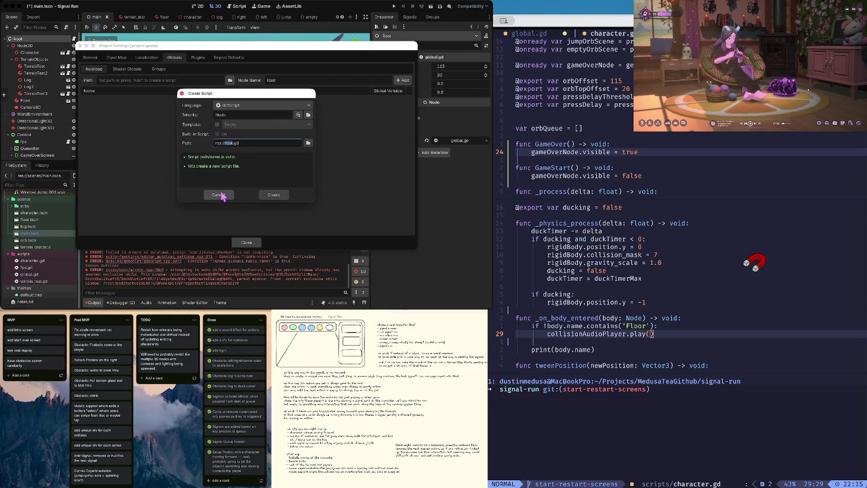
left_click(220, 195)
Pick scenes/main.tscn as the autoload path and close Project Settings.
left_click(230, 80)
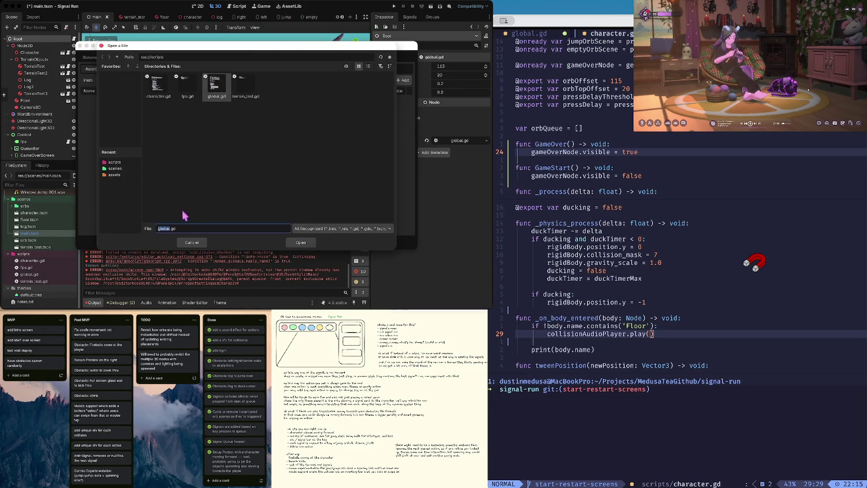
left_click(111, 168)
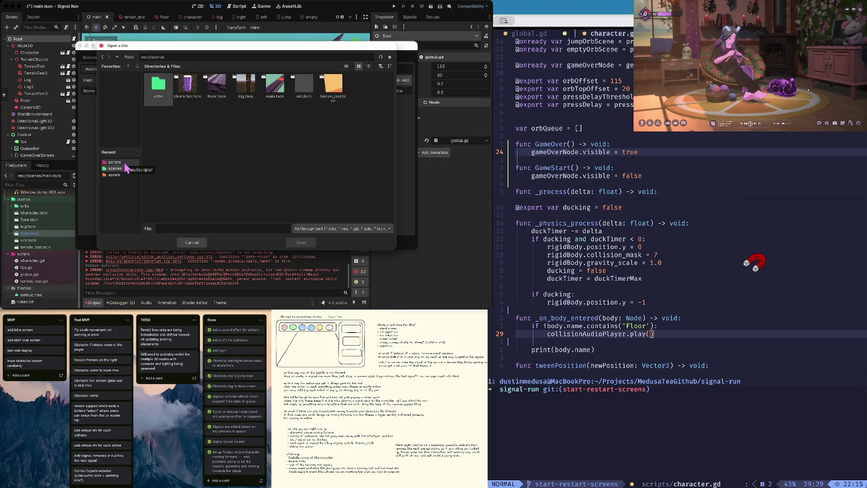
left_click(287, 78)
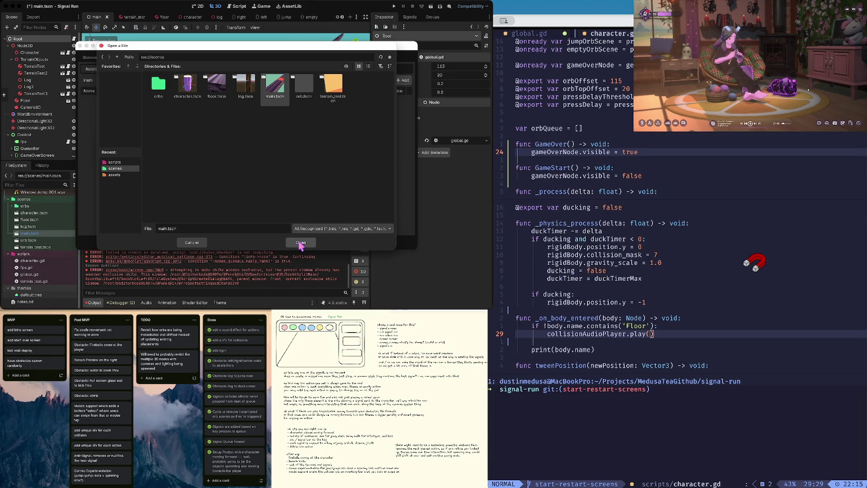
left_click(300, 242)
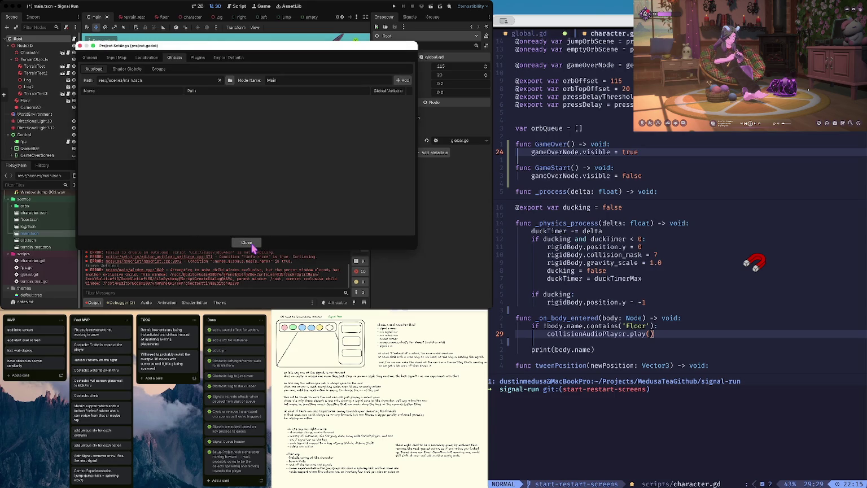
left_click(80, 45)
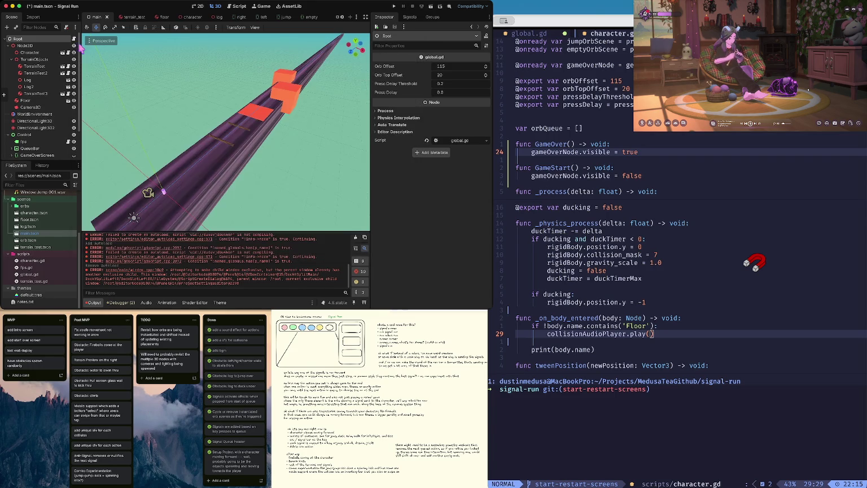
Bring up the scenes folder's context menu in the FileSystem dock.
right_click(31, 40)
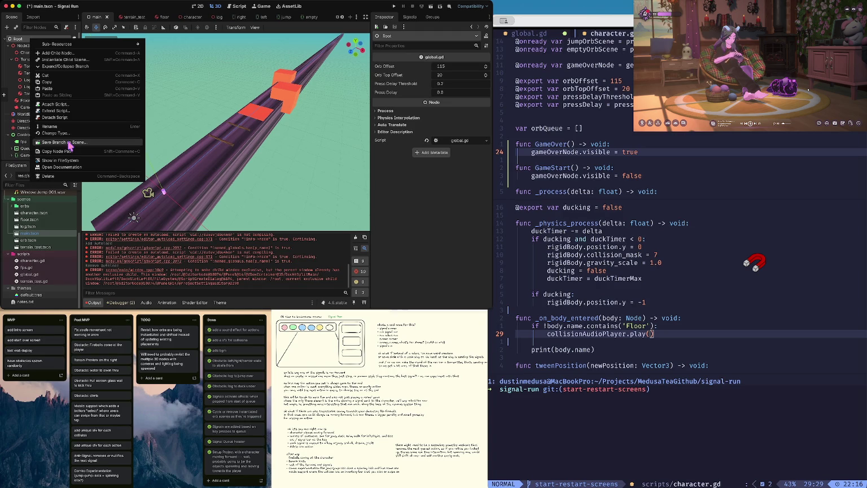
left_click(26, 201)
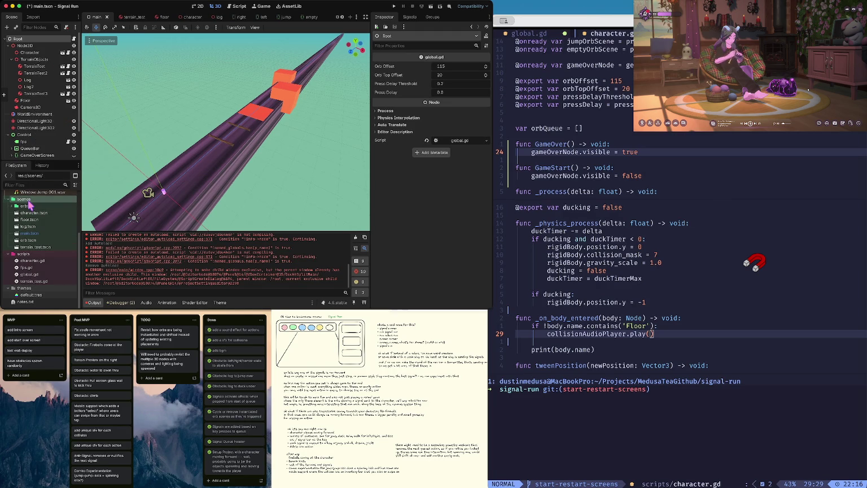
right_click(28, 202)
mouse_move(51, 208)
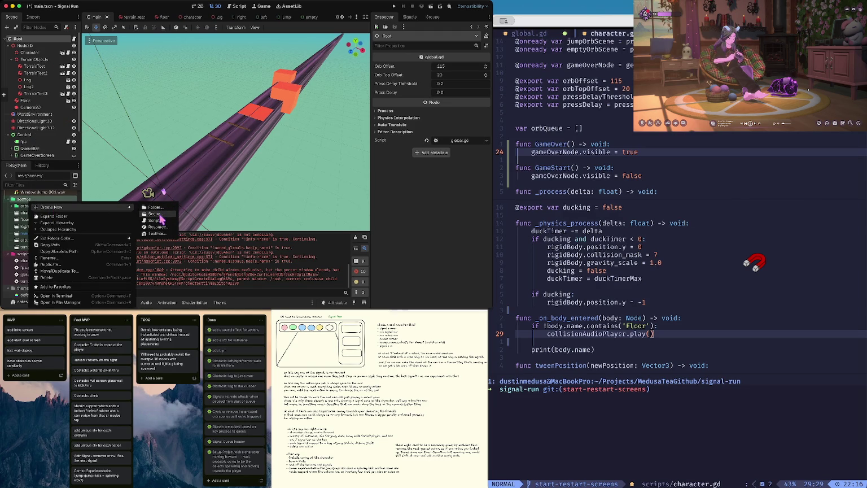
Create scenes/root.tscn with a plain Node root, select its Root, then reopen main.tscn.
left_click(156, 214)
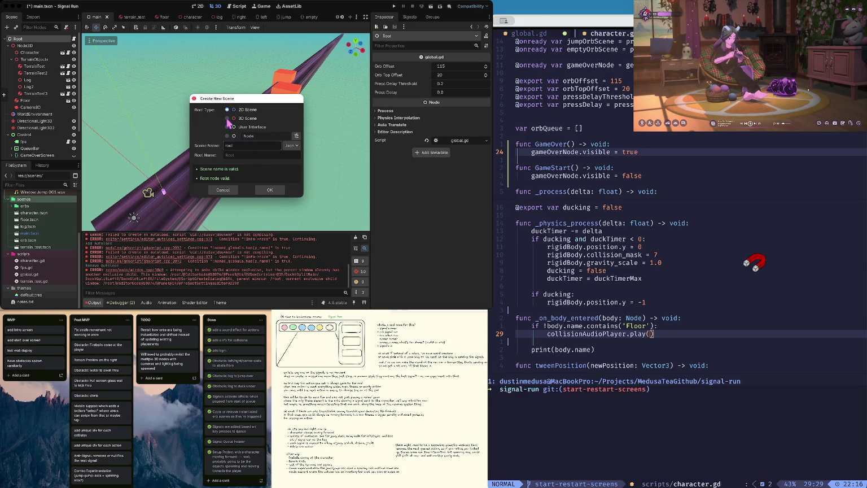
left_click(227, 136)
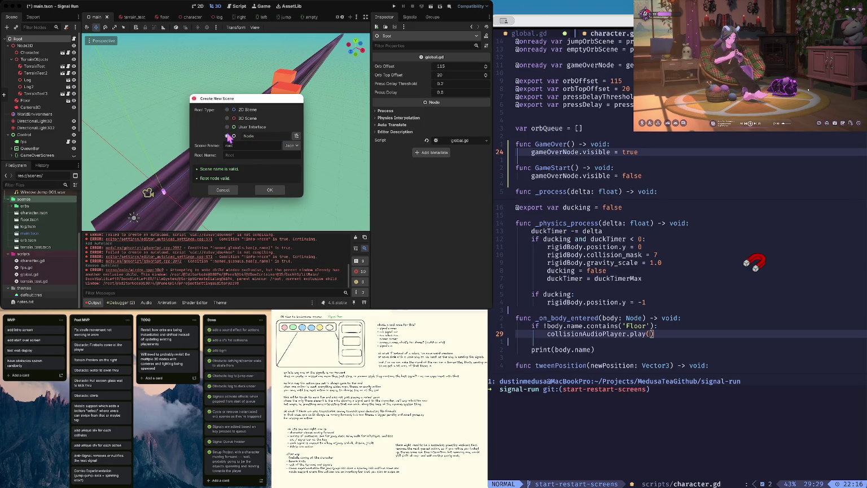
left_click(270, 191)
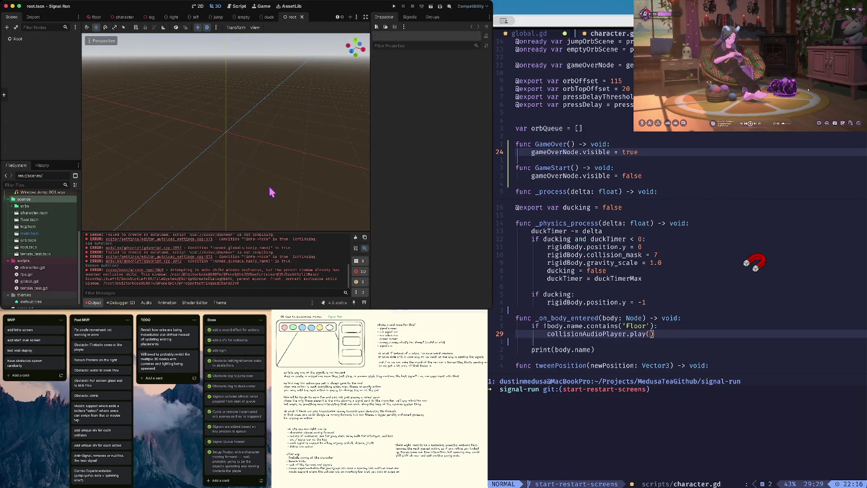
left_click(22, 39)
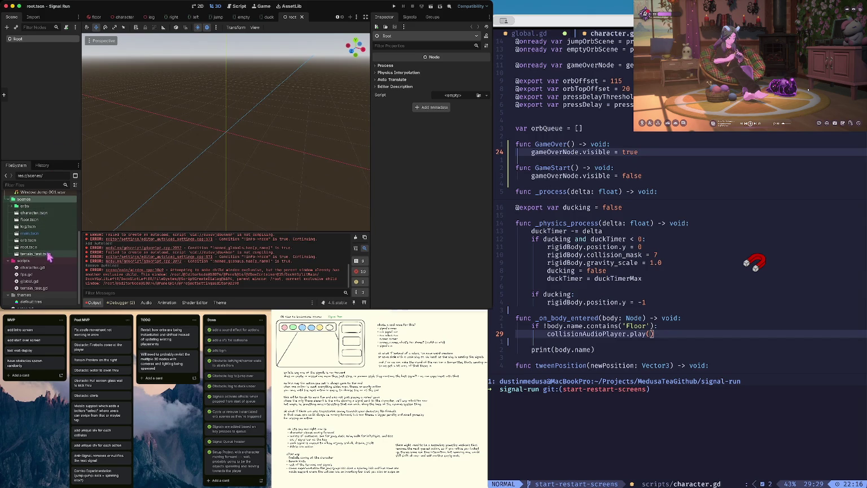
double_click(28, 234)
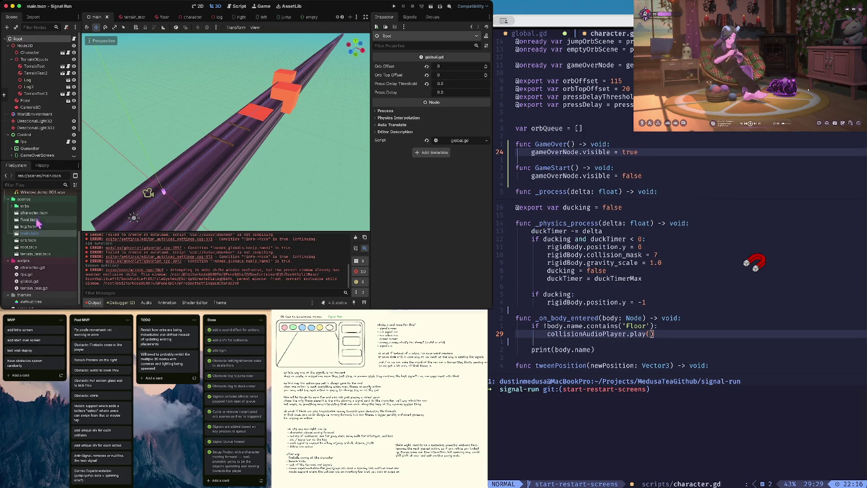
Delete root.tscn from the FileSystem dock, confirming the removal.
right_click(32, 247)
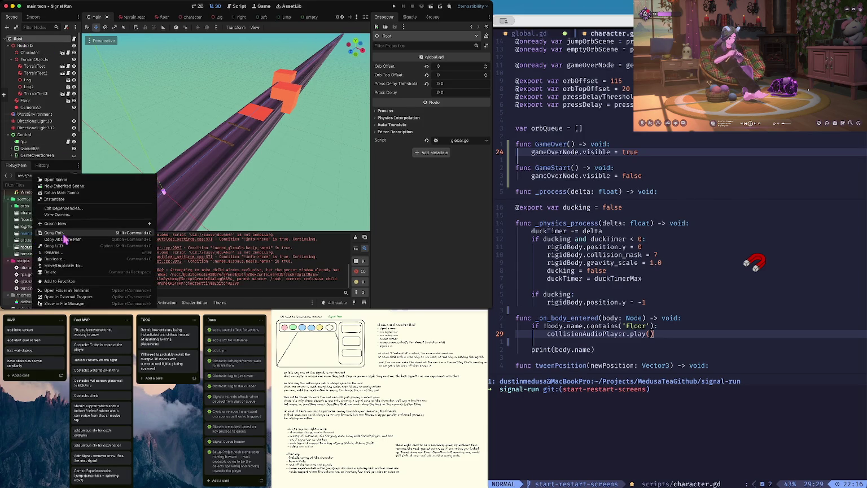
left_click(63, 273)
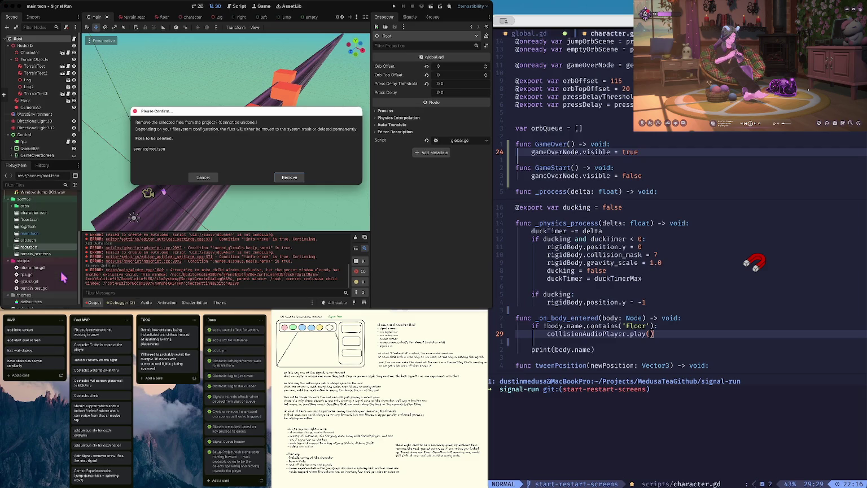
left_click(287, 176)
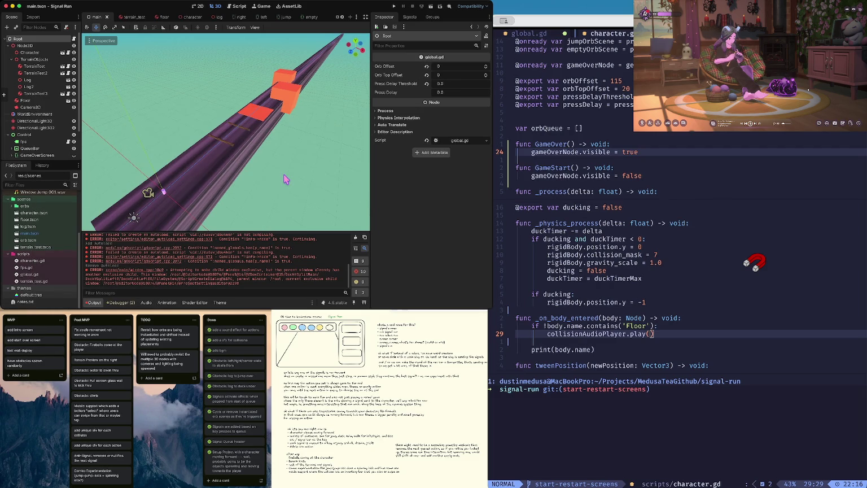
Collapse the Node3D and Control branches, then quit the editor choosing Don't Save.
left_click(13, 45)
left_click(7, 73)
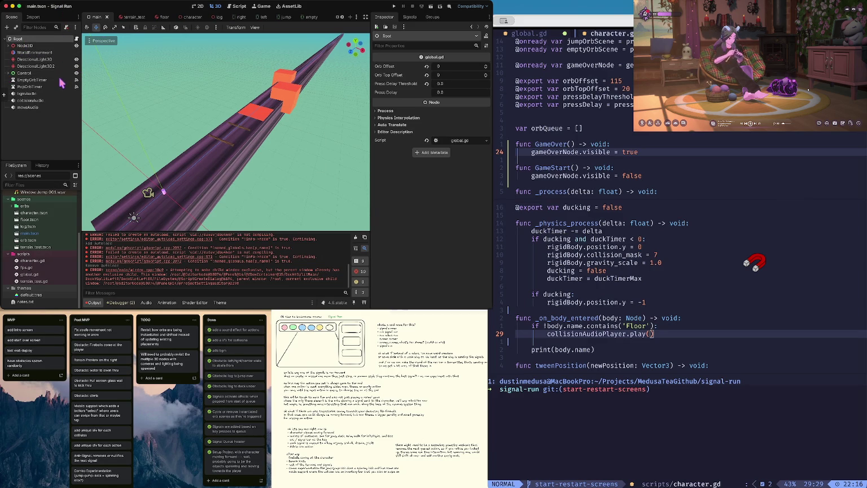
key("ctrl+shift+w")
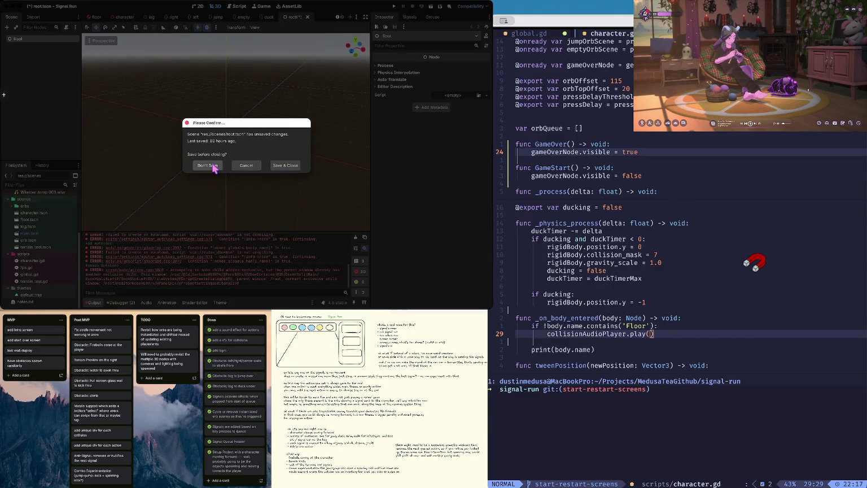
left_click(207, 166)
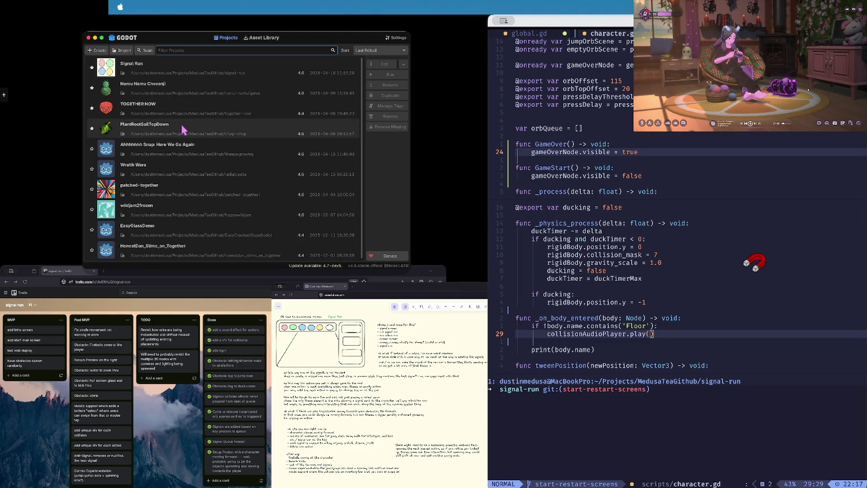
double_click(182, 129)
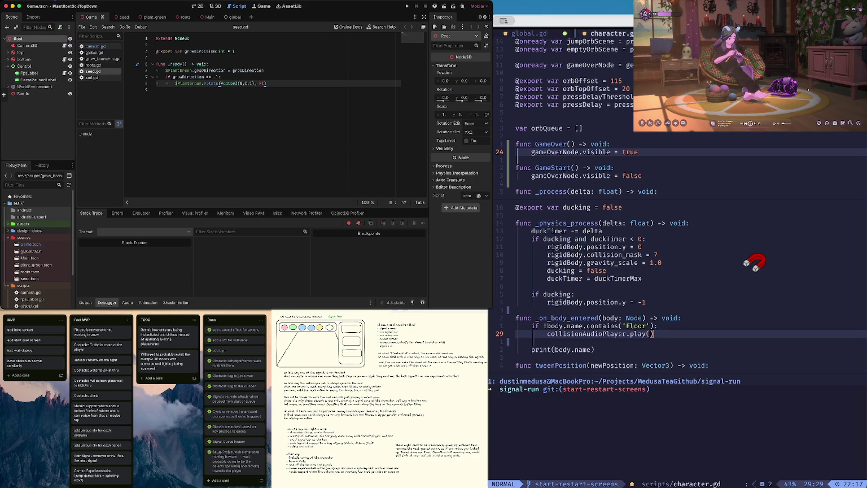
key("super+comma")
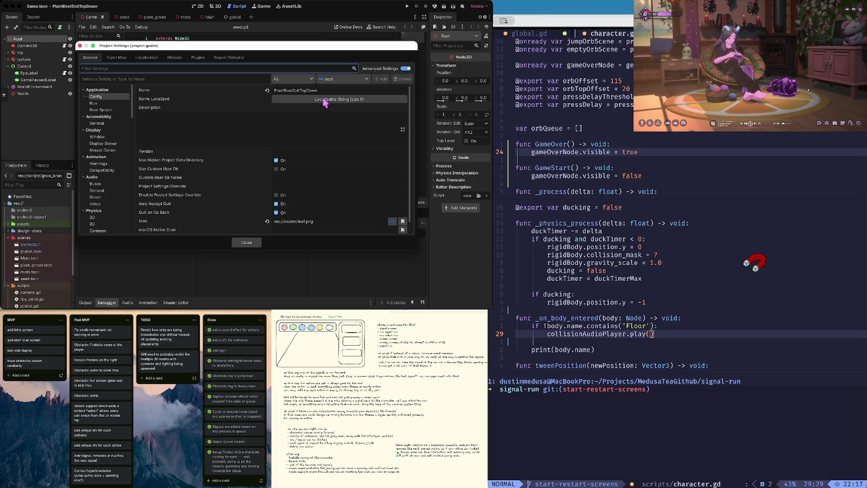
left_click(173, 59)
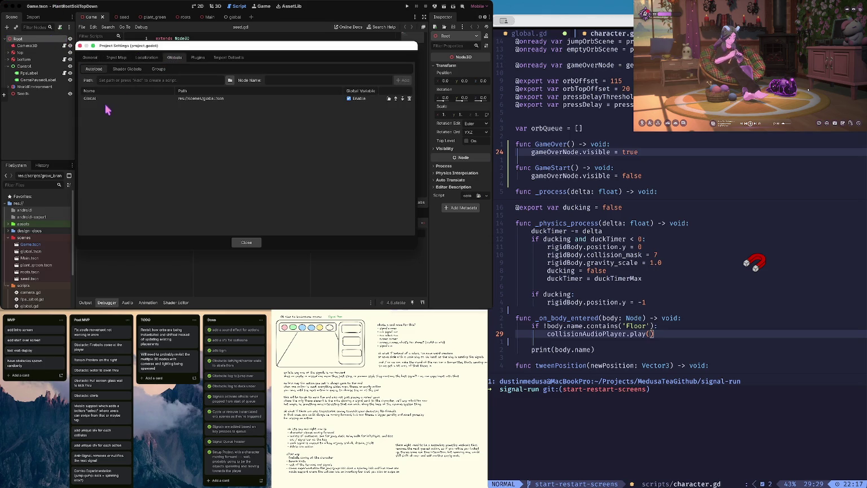
left_click(214, 99)
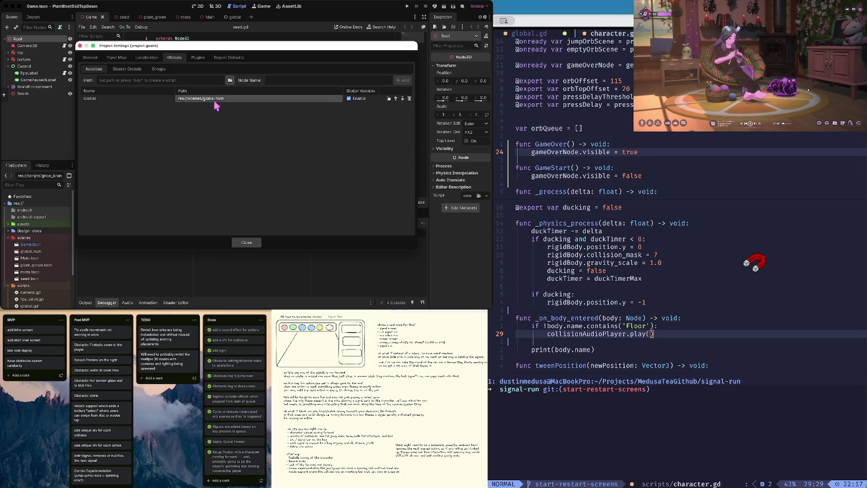
left_click(246, 243)
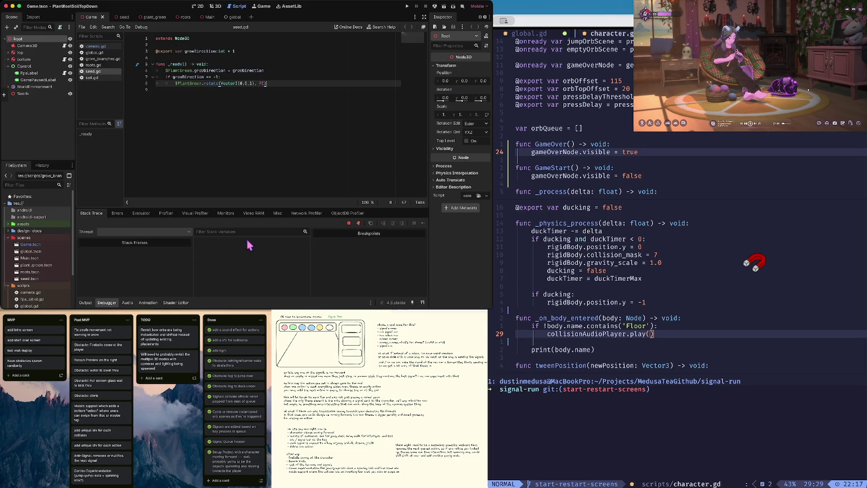
left_click(39, 246)
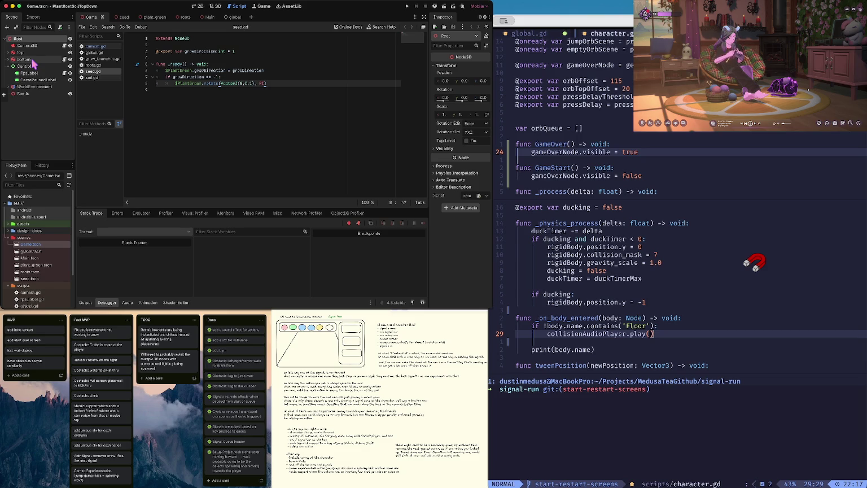
double_click(33, 251)
double_click(38, 246)
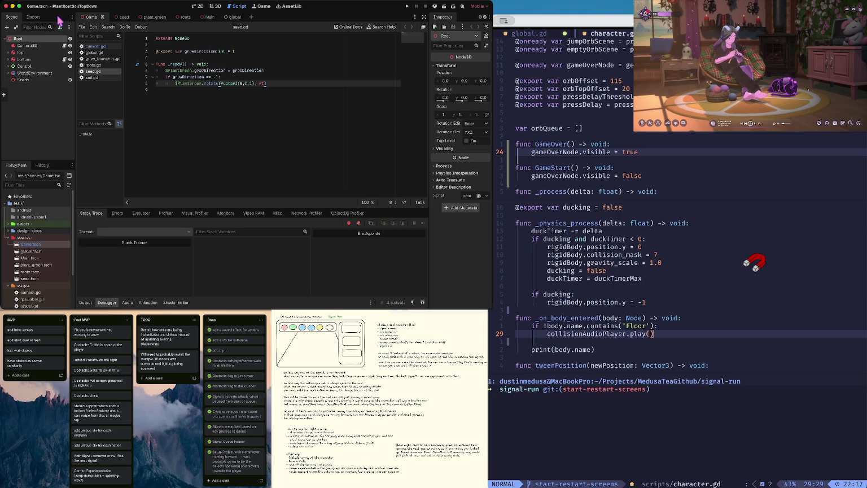
key("super+b")
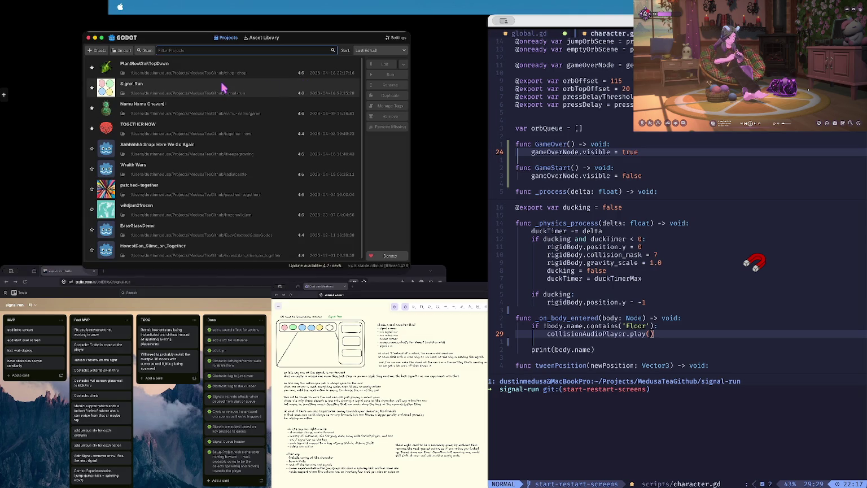
left_click(222, 88)
double_click(222, 88)
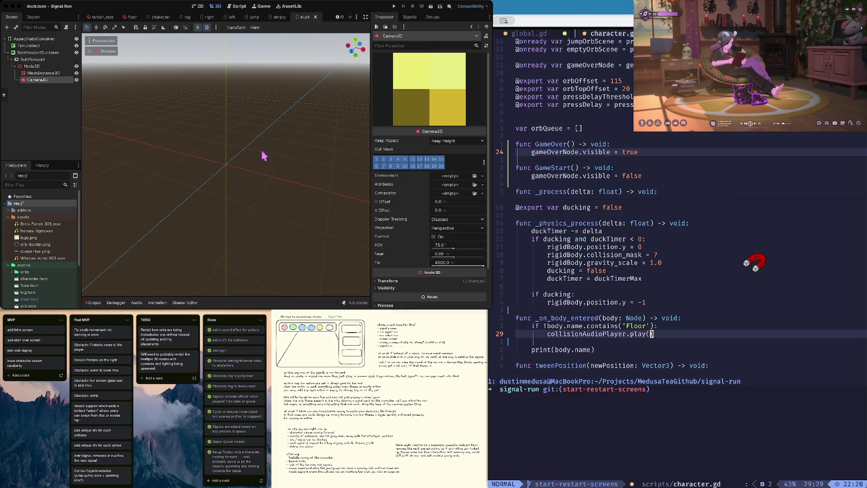
Undo the ducking export line edit in Neovim, then open scenes/main.tscn in Godot.
key("u")
key("k")
key("k")
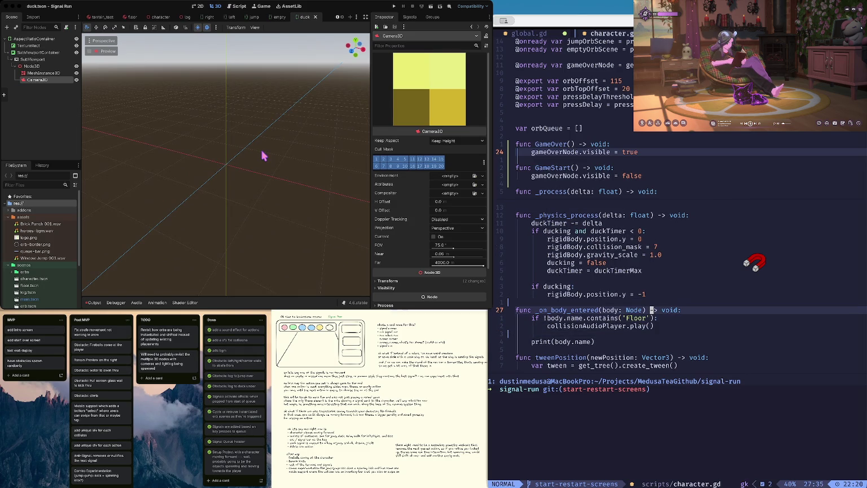
left_click(263, 156)
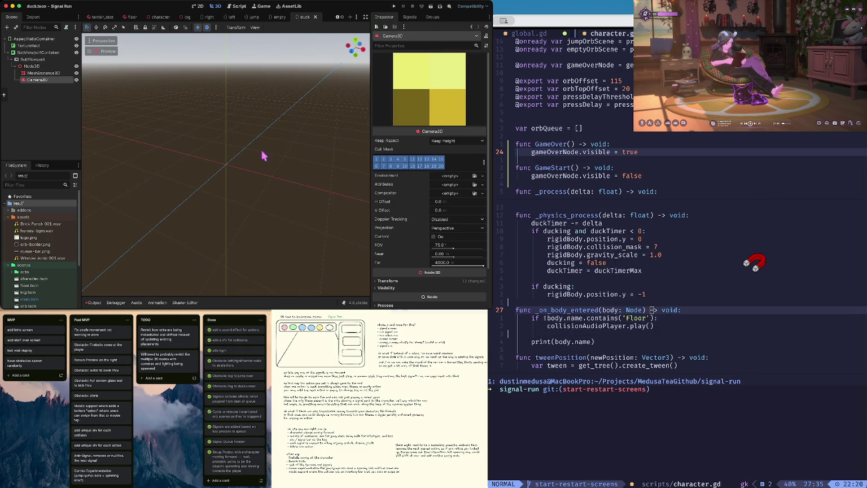
left_click(34, 251)
left_click(29, 299)
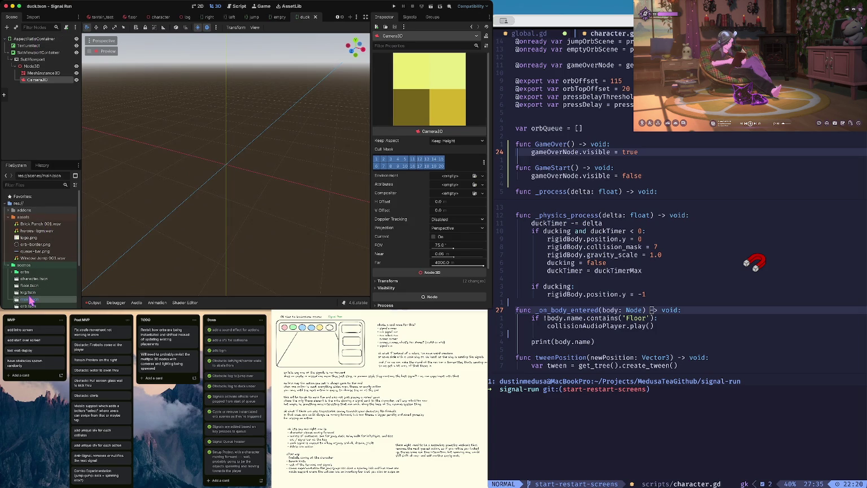
double_click(30, 301)
scroll(30, 243, "down", 3)
scroll(29, 238, "up", 2)
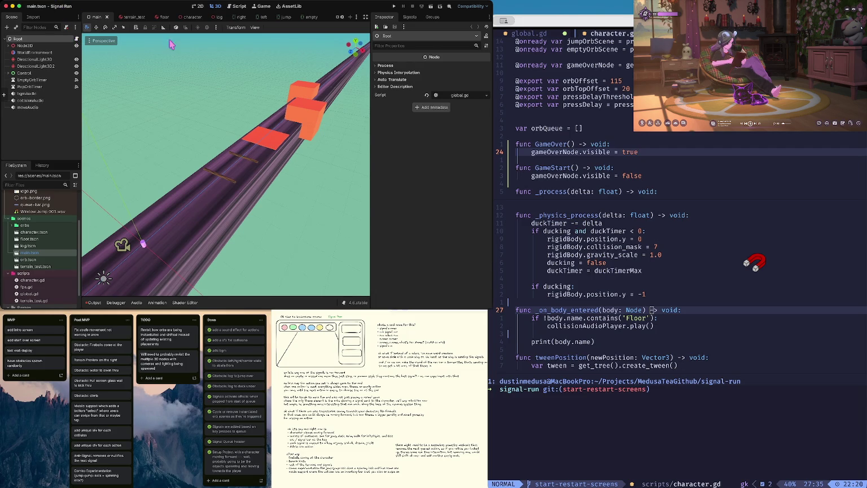
Confirm the Autoload list in Project Settings is empty, then switch to the character.gd script.
key("super+comma")
left_click(175, 57)
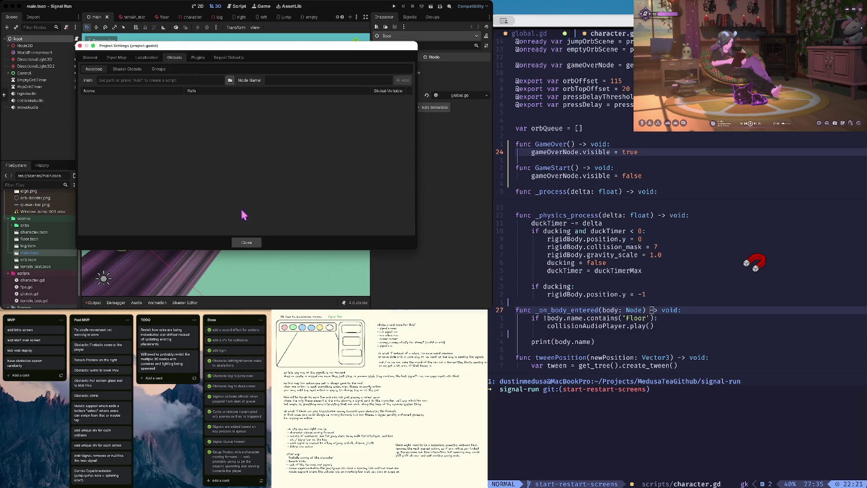
left_click(247, 242)
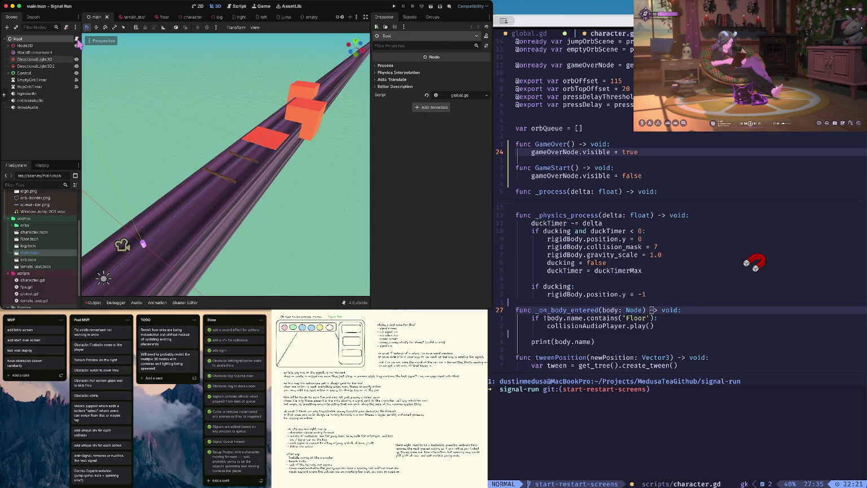
left_click(237, 6)
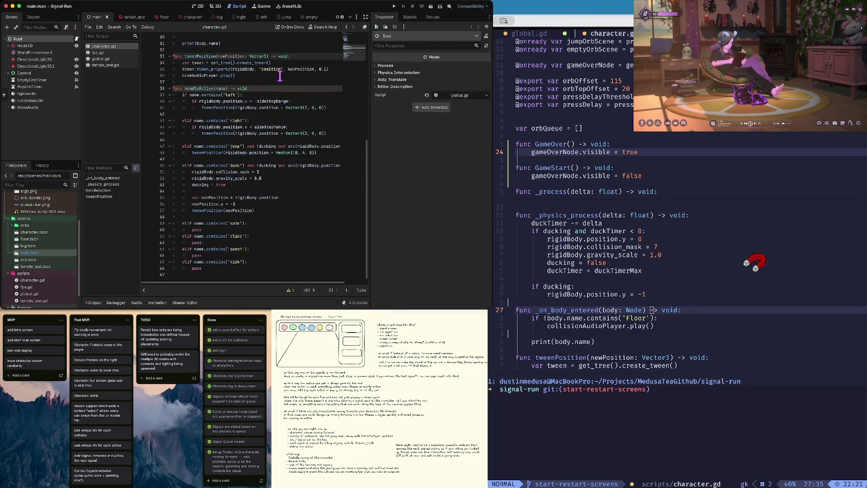
scroll(280, 76, "up", 10)
key("Up")
key("Up")
key("ctrl+shift+d")
key("alt+Up")
key("ctrl+Right")
key("ctrl+Delete")
type("Root")
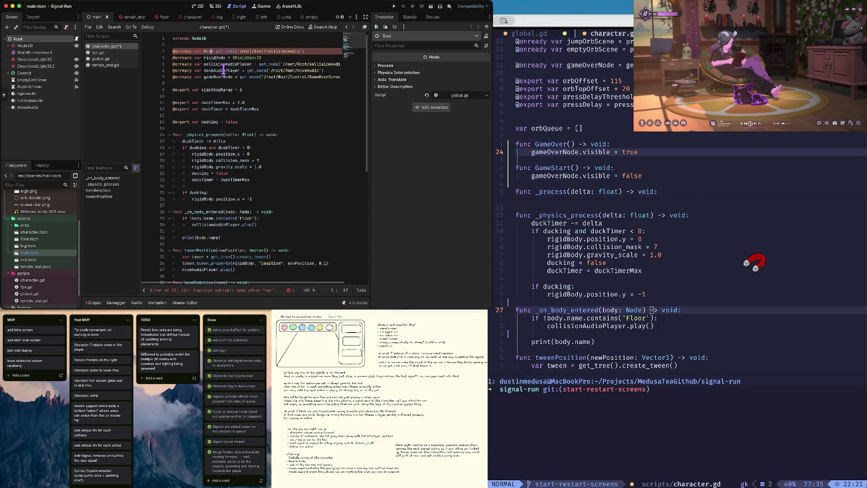
key("ctrl+BackSpace")
key("BackSpace")
key("shift+Home")
key("shift+Right")
key("shift+Right")
key("shift+Right")
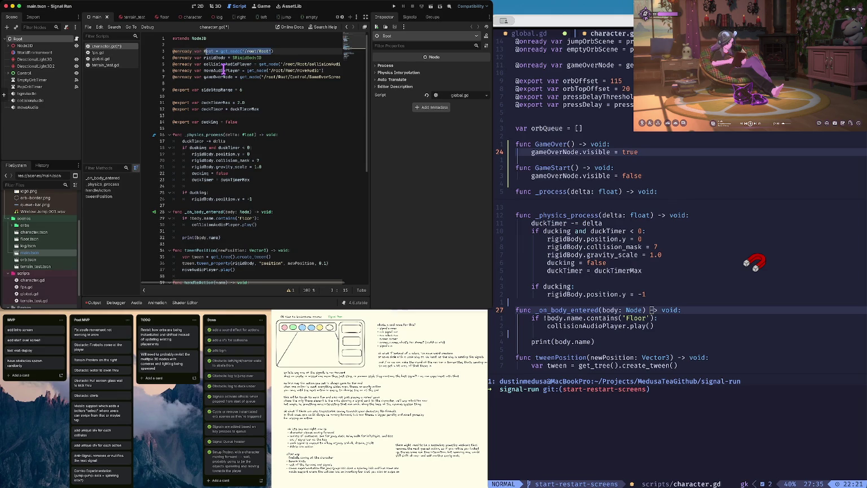
key("shift+Right")
key("shift+Right")
key("shift+Right")
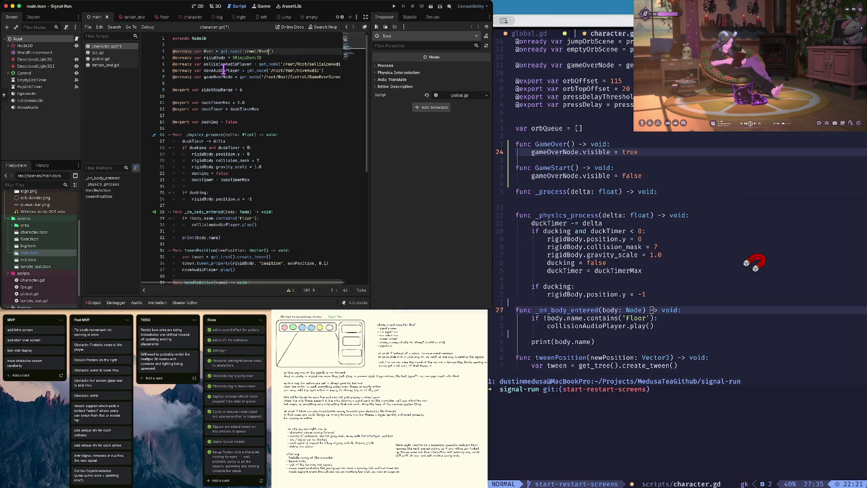
key("alt+Left")
key("alt+Left")
key("alt+Left")
type("Global")
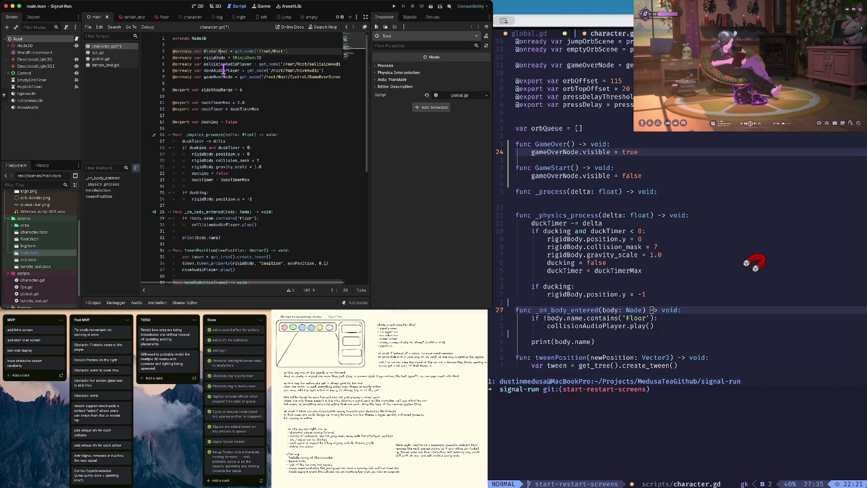
Call GlobalRoot.GameOverMan() in _on_body_entered, save character.gd, and reload it.
key("Down")
key("Down")
key("Down")
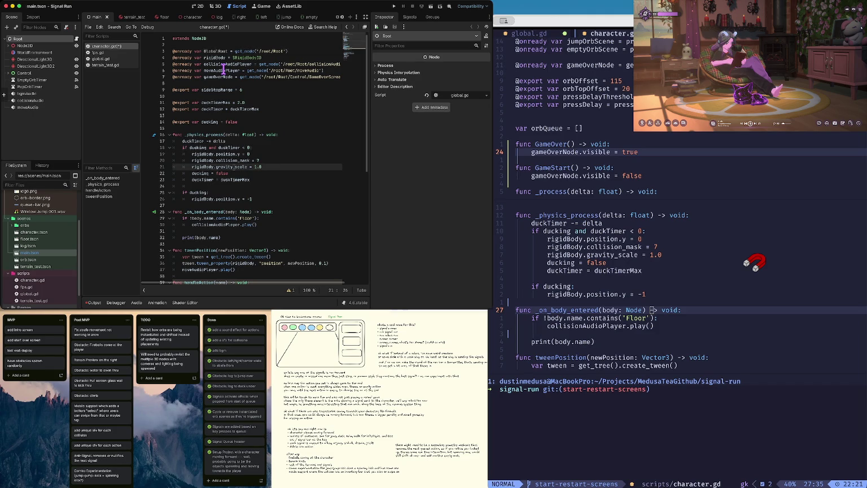
key("Up")
key("Up")
key("Up")
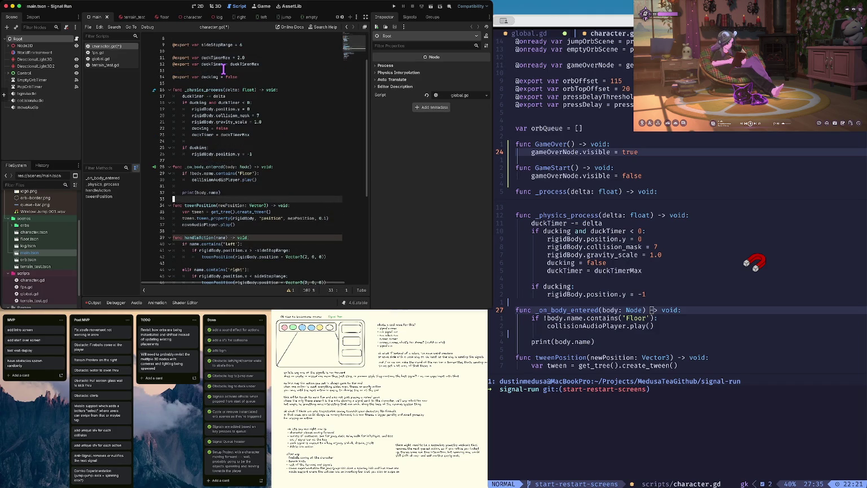
type("GlobalRoot.")
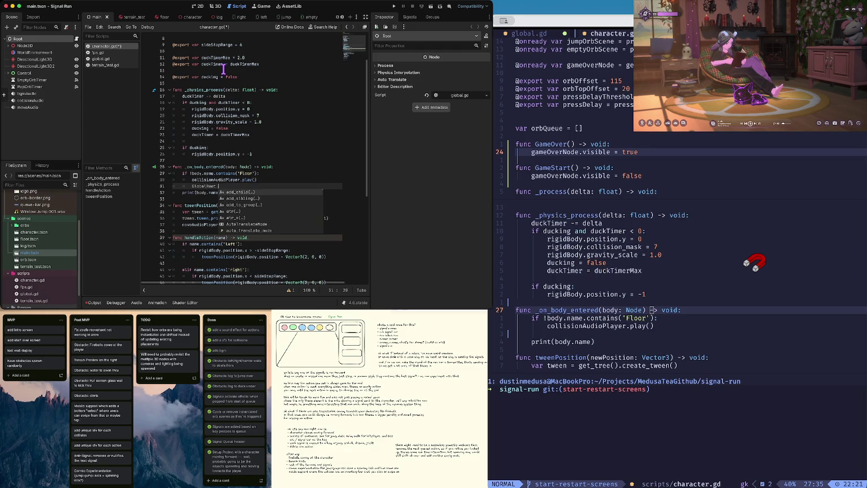
type("Game")
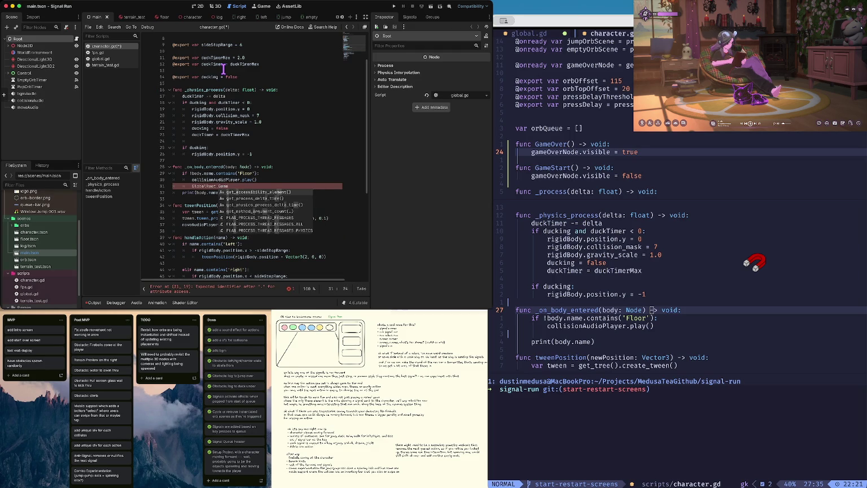
type("Over()an(")
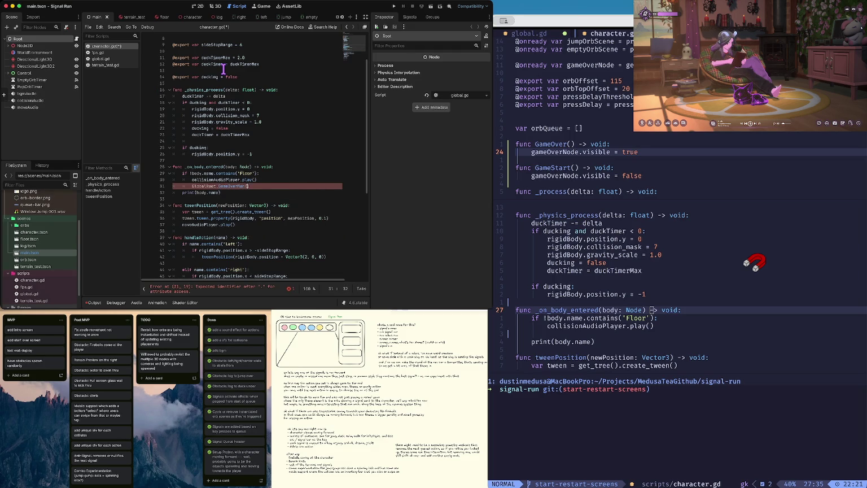
key("Return")
key("ctrl+s")
key("Up")
key("Up")
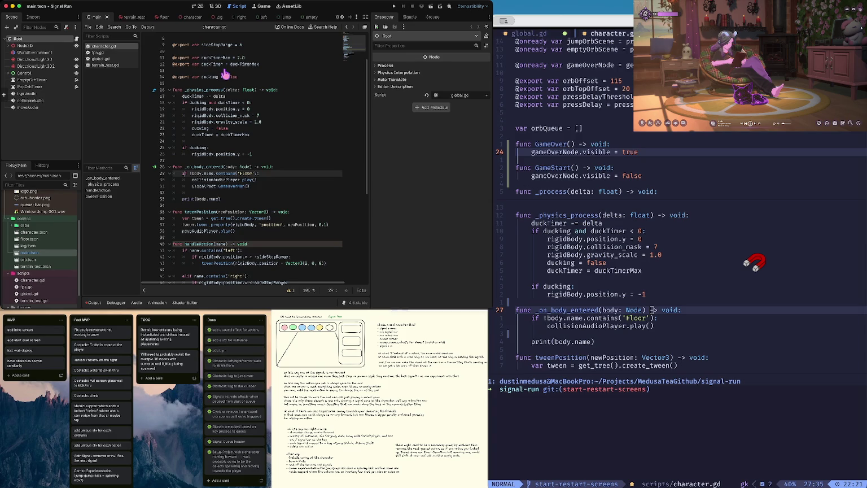
key("ctrl+w")
Rename the GameOver function in global.gd to GameOverMan.
key("k")
key("k")
key("F")
key("parenleft")
type("iMan")
key("Escape")
key("j")
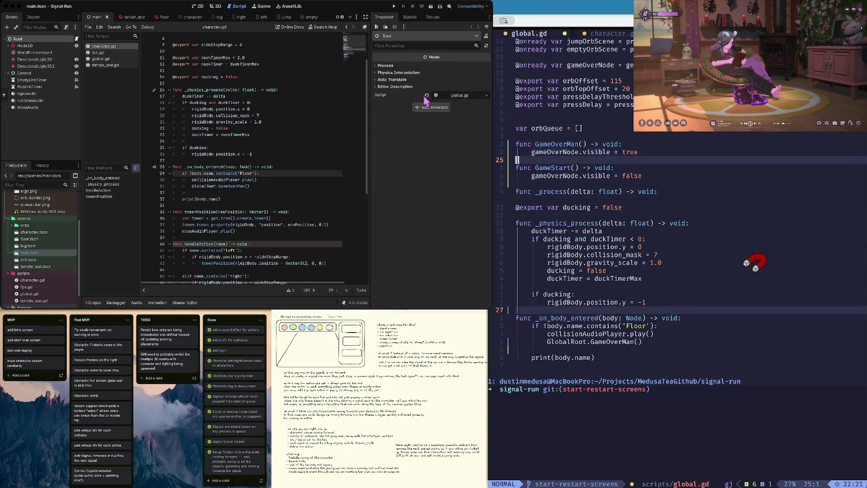
Save global.gd with :w, then switch to Godot and run the game.
key("j")
key("j")
key("b")
key("w")
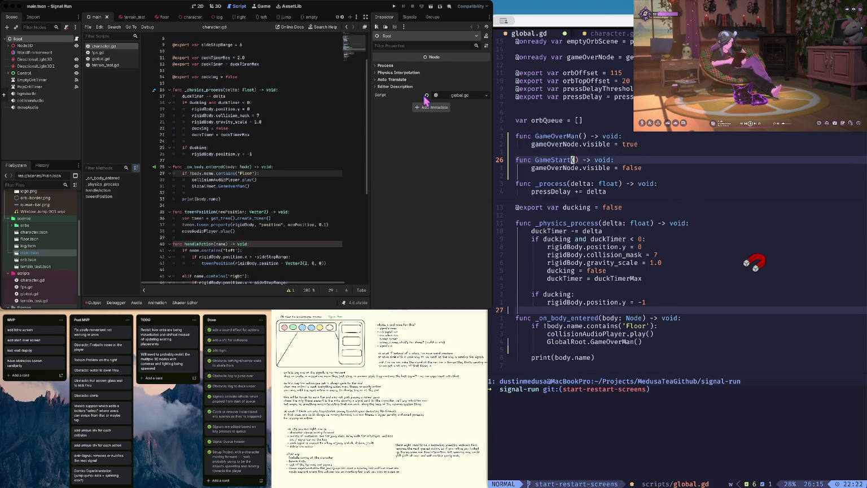
key("i")
key("Escape")
key("j")
key("colon")
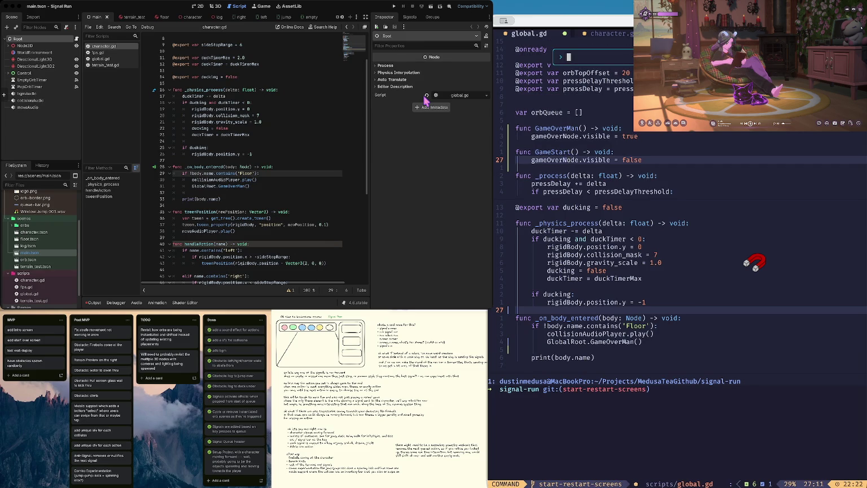
type("w")
key("Return")
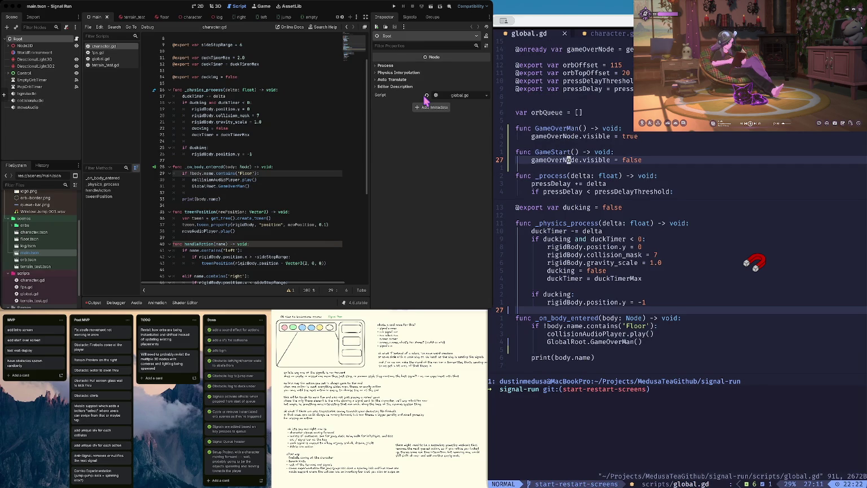
left_click(425, 95)
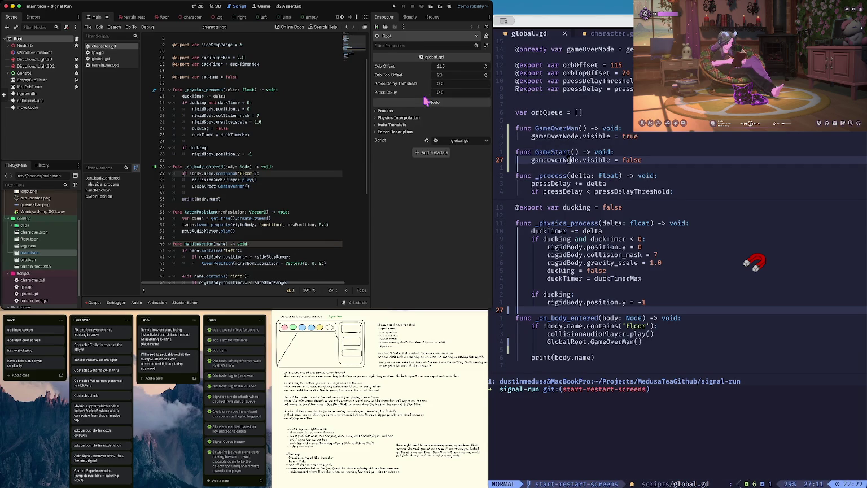
key("super+b")
Inspect pressDelay on the failing line 31 of global.gd.
scroll(223, 141, "up", 5)
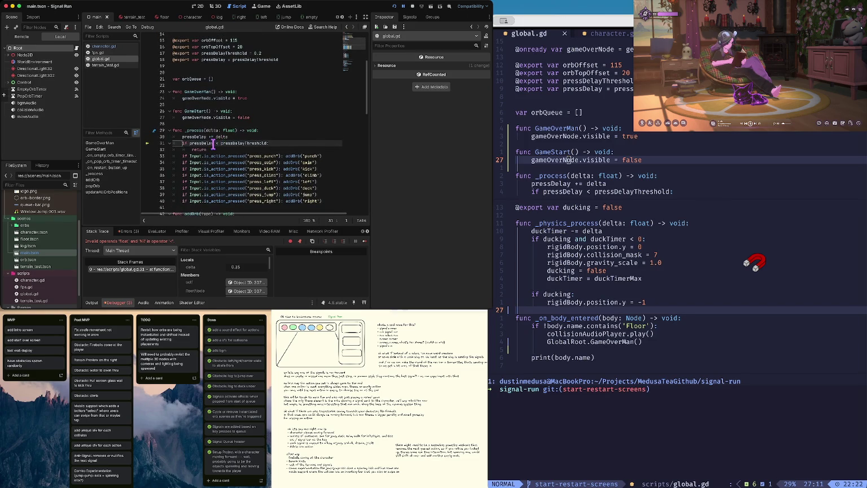
left_click(213, 143)
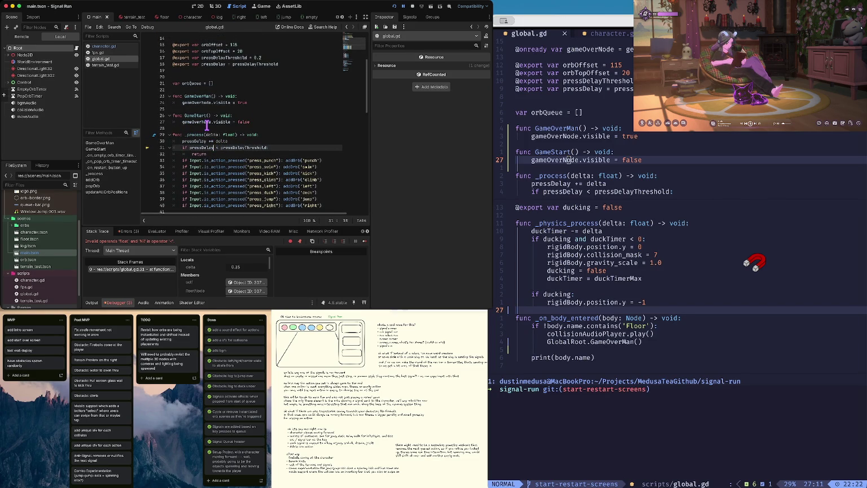
scroll(257, 125, "up", 4)
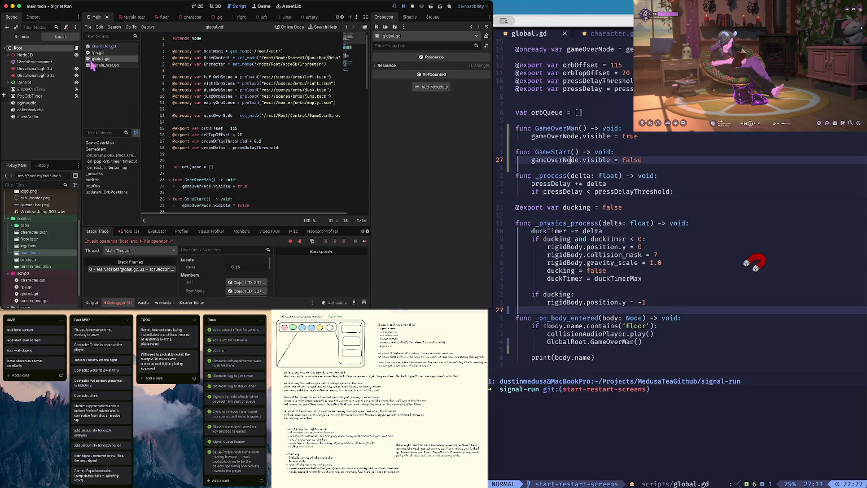
scroll(277, 113, "down", 3)
scroll(277, 112, "up", 3)
scroll(277, 113, "down", 5)
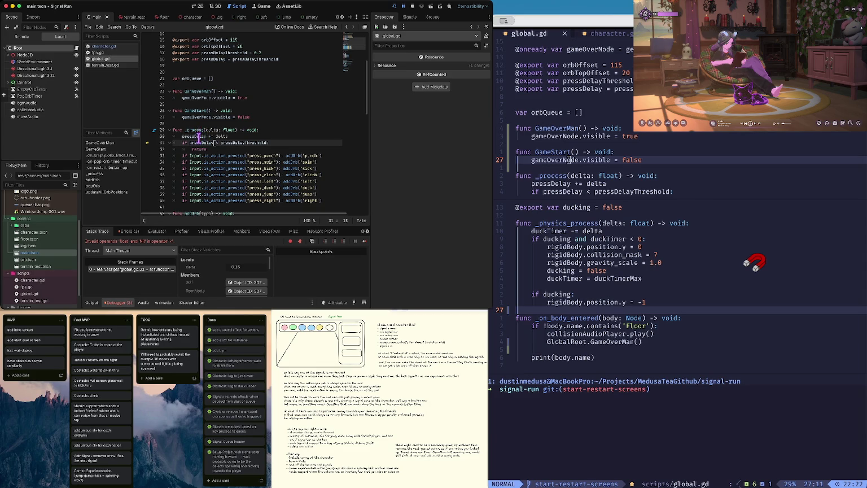
scroll(293, 149, "down", 10)
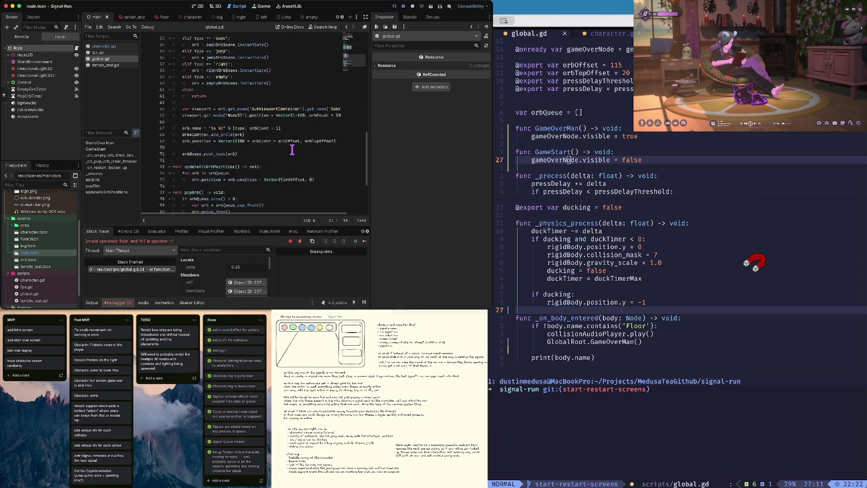
scroll(292, 149, "up", 12)
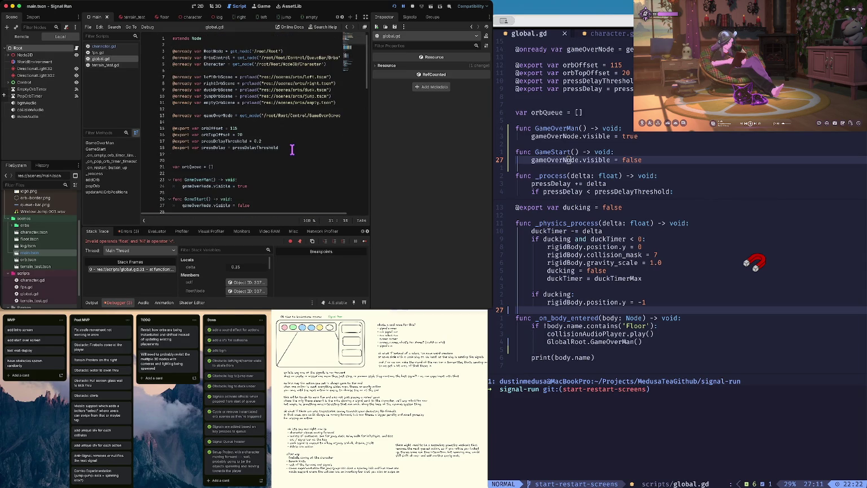
scroll(292, 149, "down", 2)
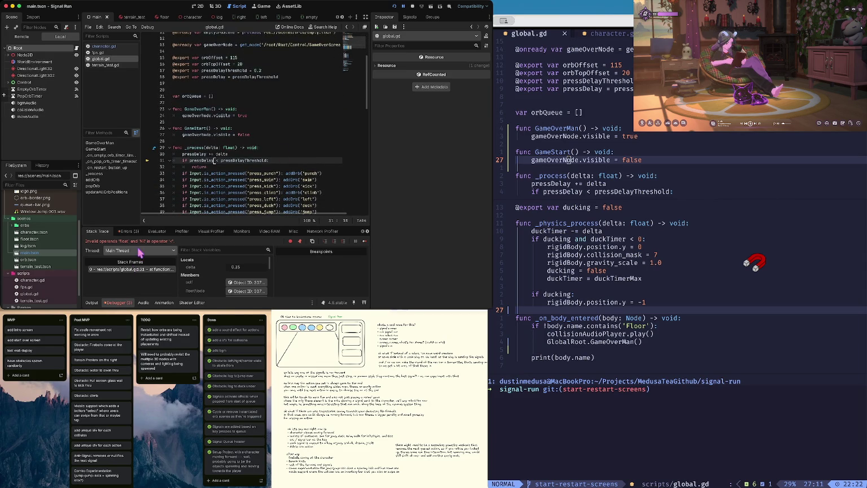
Jump to the 'Invalid operands' error from the Errors tab, stop the game, and open character.gd.
left_click(128, 231)
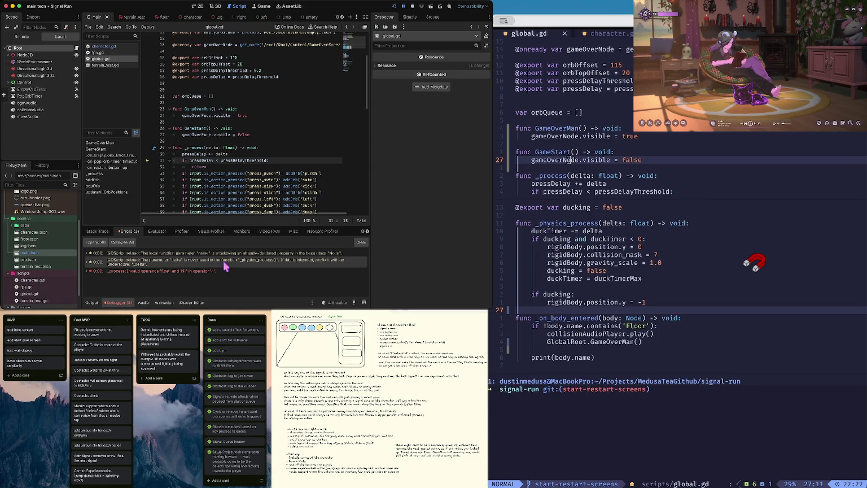
double_click(176, 270)
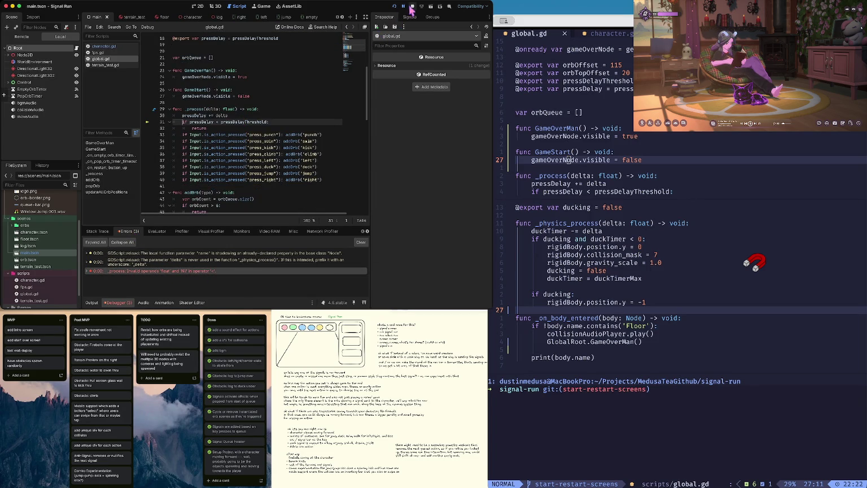
scroll(261, 83, "up", 1)
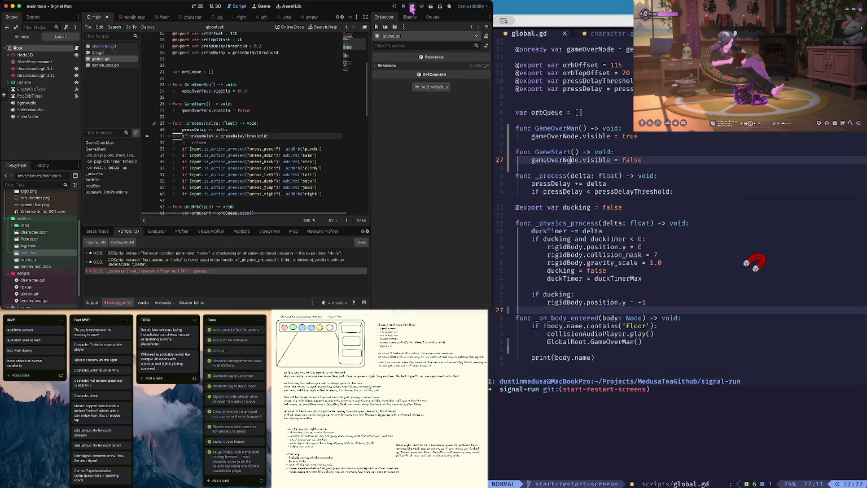
left_click(411, 8)
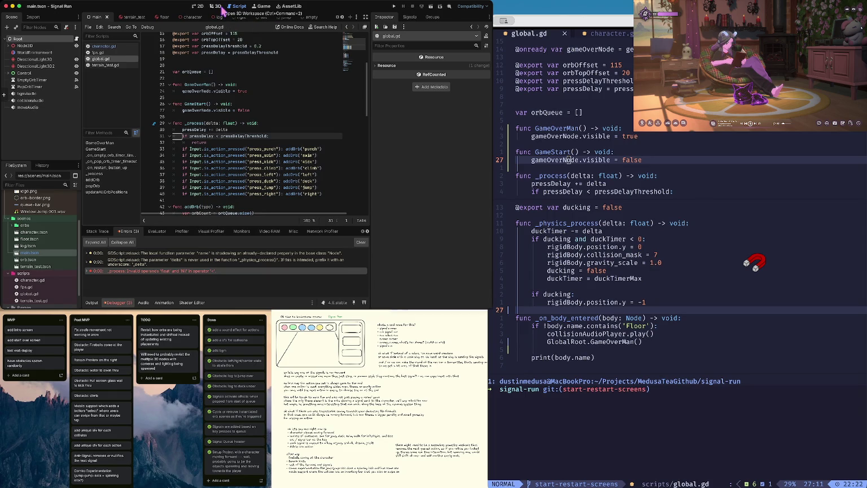
left_click(104, 46)
scroll(244, 61, "up", 3)
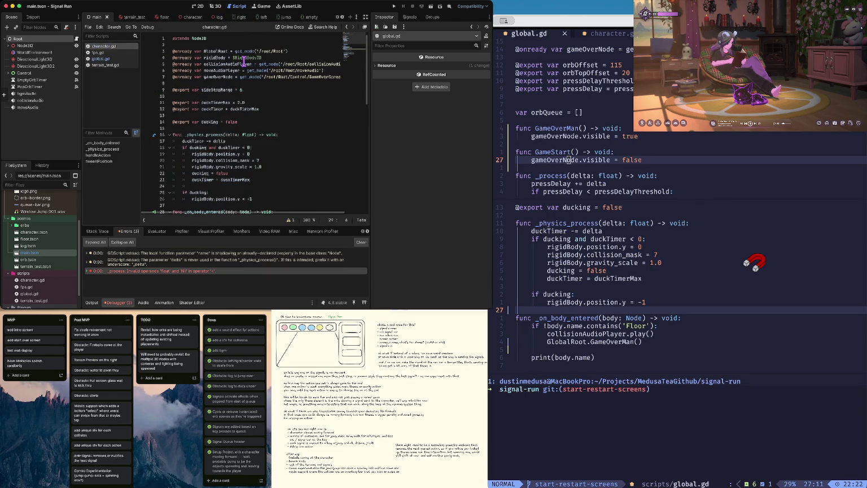
left_click(205, 51)
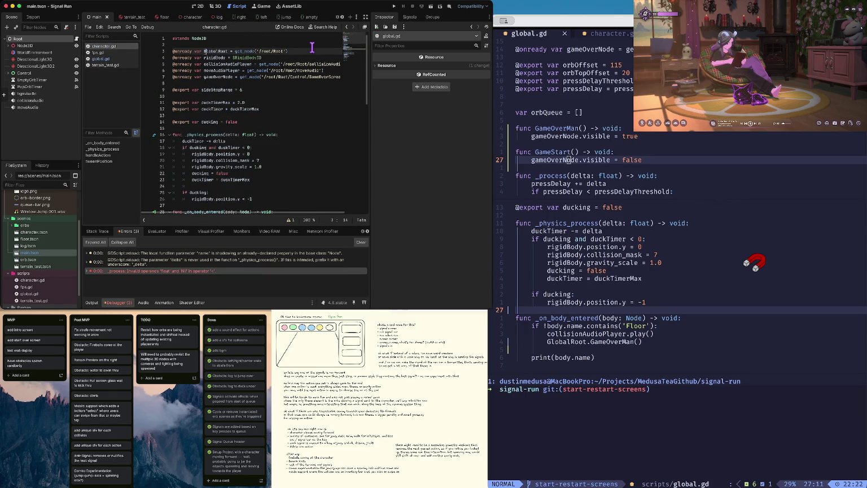
key("alt+Right")
key("alt+Right")
key("Home")
key("ctrl+Delete")
key("BackSpace")
key("Delete")
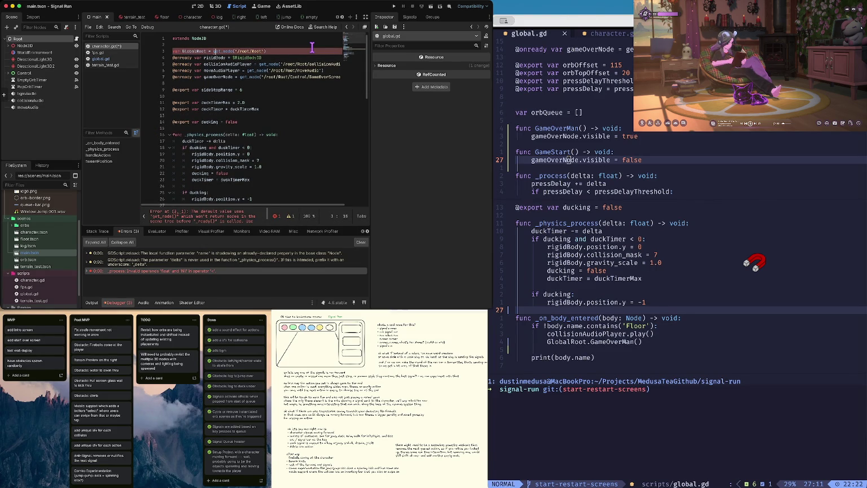
key("shift+End")
key("BackSpace")
key("BackSpace")
key("BackSpace")
key("Down")
key("Down")
key("Down")
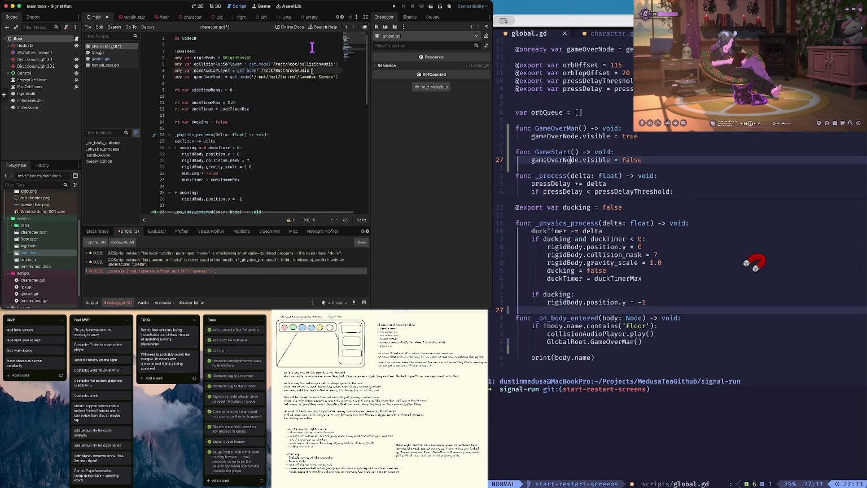
Add func _ready() -> void setting GlobalRoot = get_node("/root/Root"), then save and run the game.
key("End")
key("Return")
key("Return")
type("func")
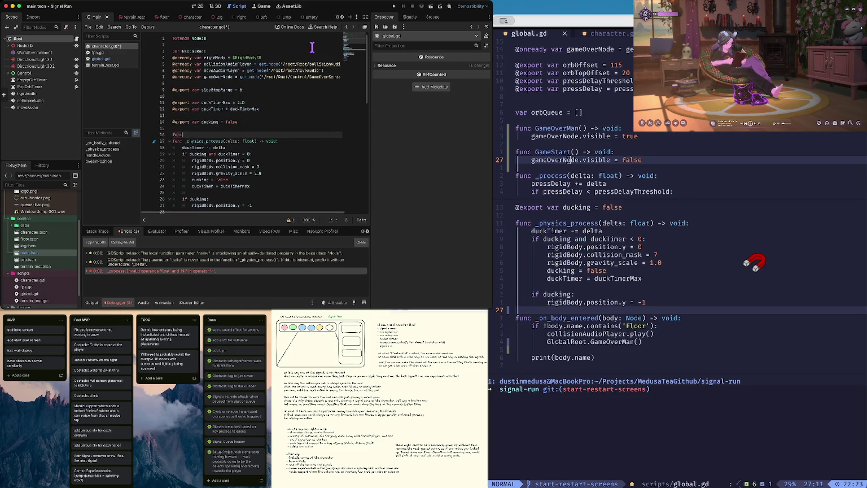
type(" _ready")
key("Return")
type("-> void:")
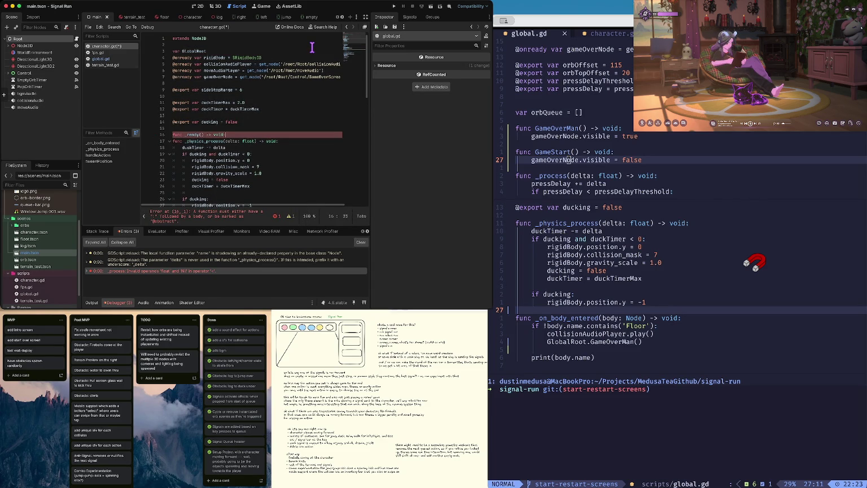
key("Return")
type("get_node('/root/Root")
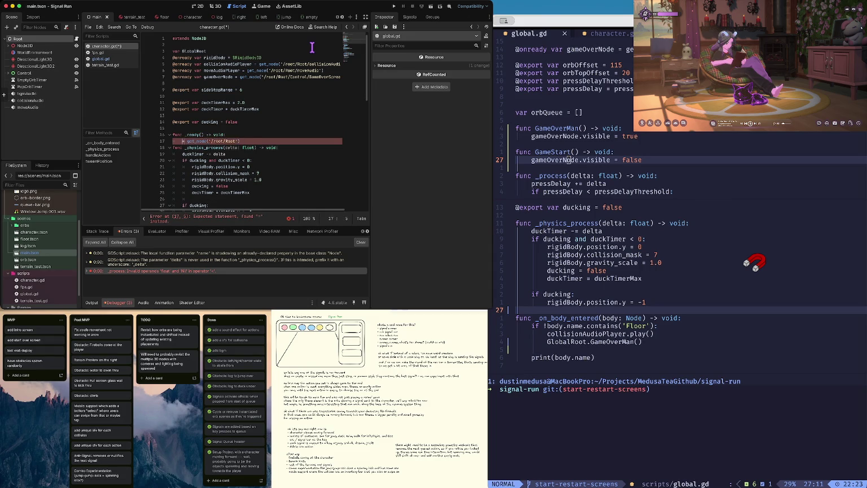
type("lobalRo")
key("Return")
type("=")
key("End")
key("Return")
key("ctrl+s")
key("super+b")
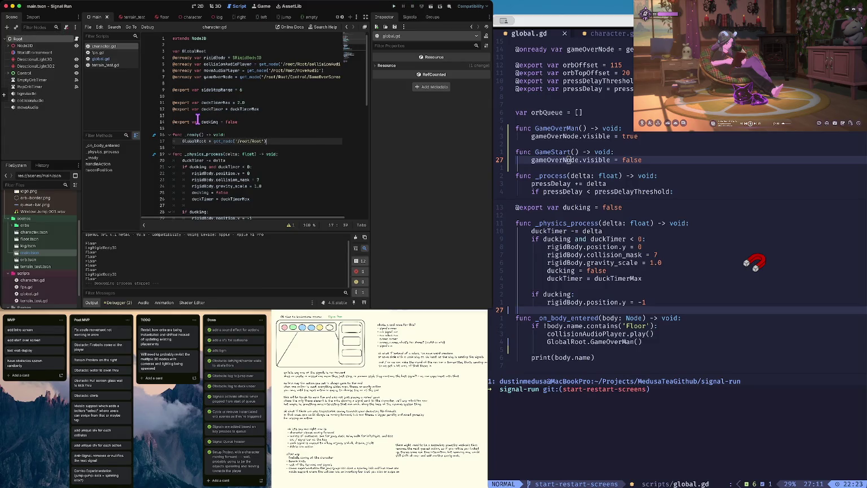
In global.gd, clear the selected game-over lines.
left_click(101, 60)
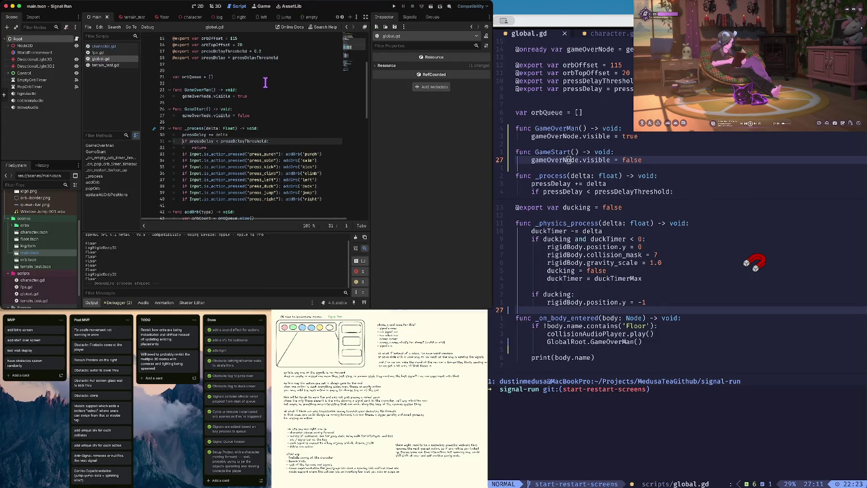
scroll(248, 109, "up", 3)
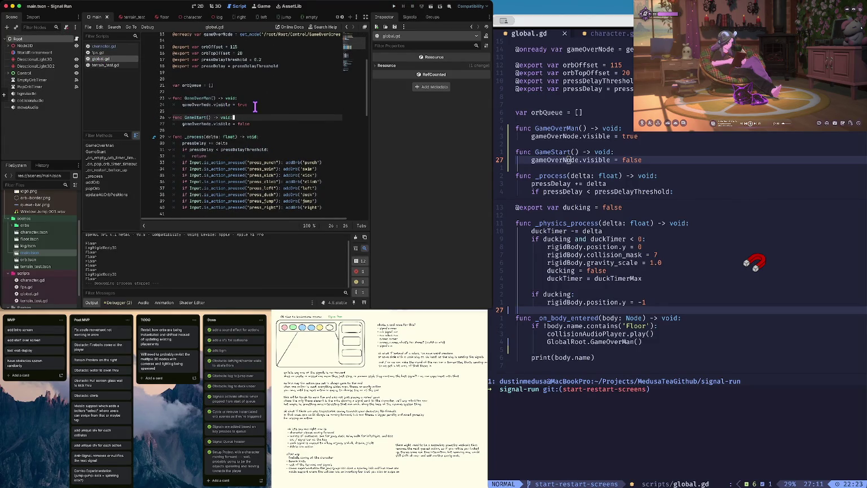
left_click_drag(257, 109, 257, 105)
left_click(258, 109)
scroll(258, 109, "up", 4)
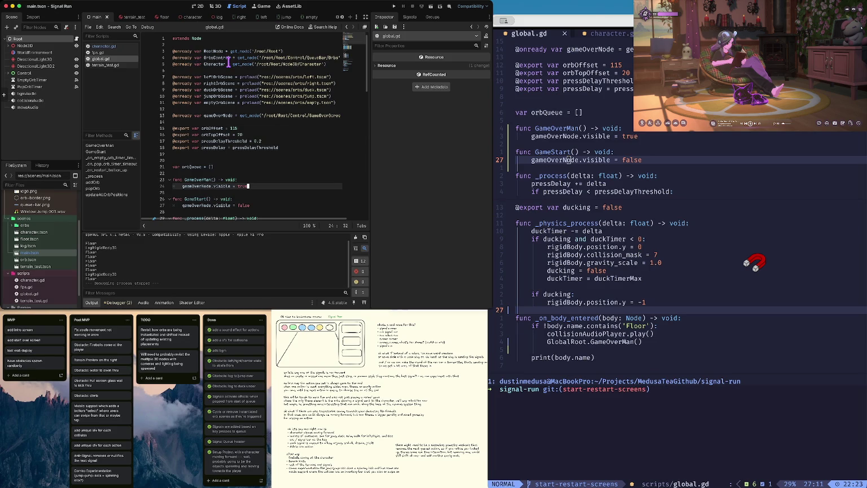
Duplicate the OrbsControl declaration below the Character line and clear its variable name.
left_click(200, 58)
key("super+c")
key("Down")
key("End")
key("Return")
key("super+v")
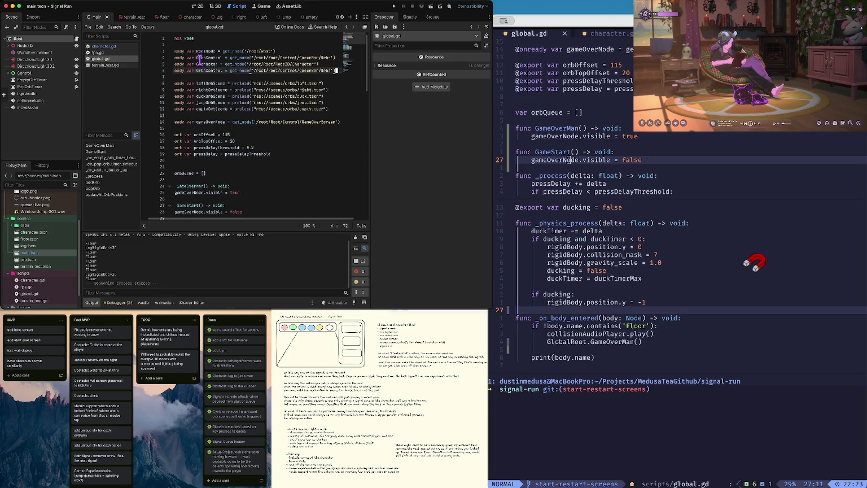
key("Home")
key("Return")
key("alt+Right")
key("alt+Right")
key("alt+Right")
key("alt+BackSpace")
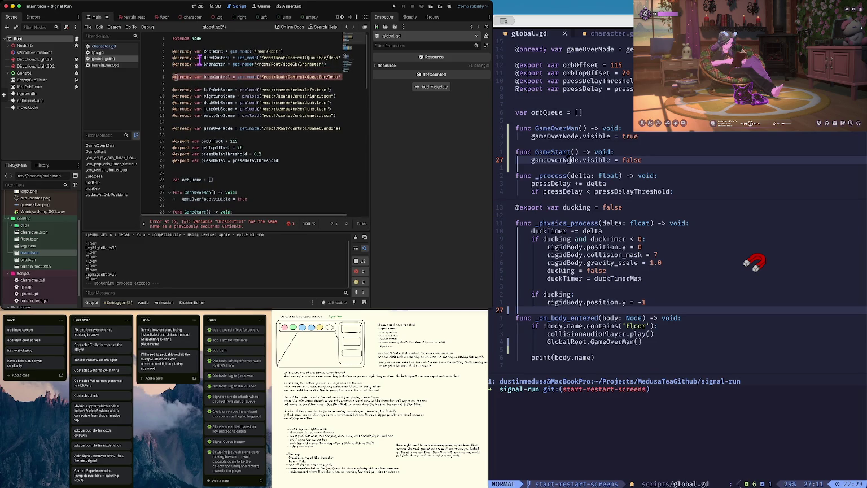
Turn the copy into TerrainObjects with the path '/root/Root/Node3D/TerrainObjects'.
type("Terrain")
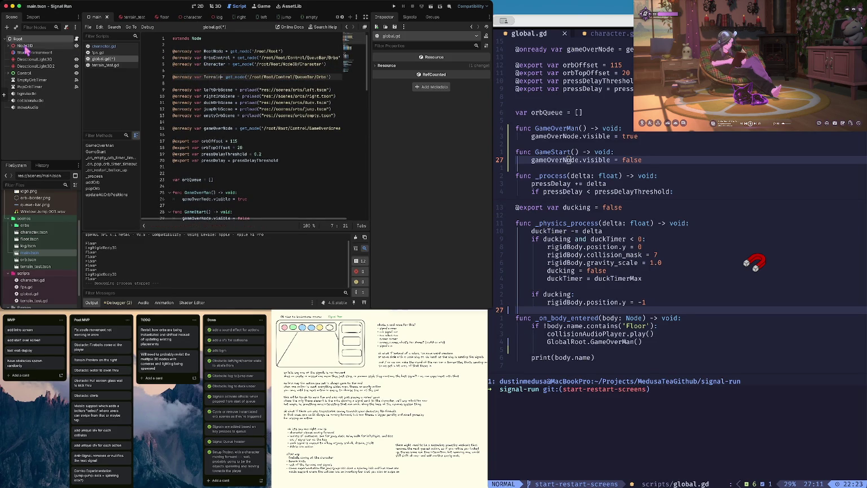
left_click(13, 46)
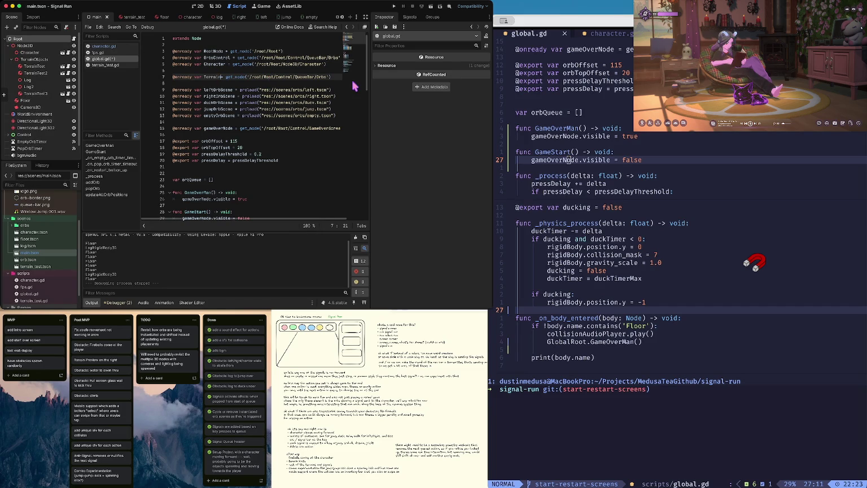
type("Objects")
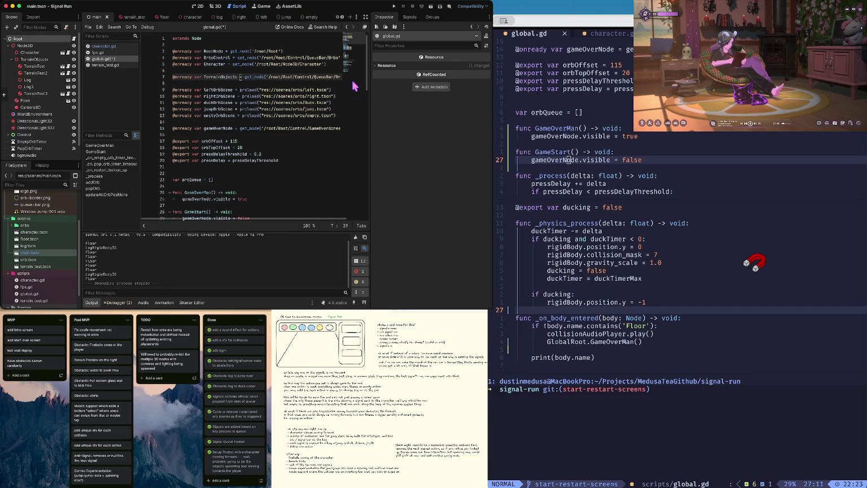
key("alt+Right")
key("alt+Right")
key("alt+Right")
key("shift+alt+Right")
key("shift+alt+Right")
key("shift+alt+Right")
key("BackSpace")
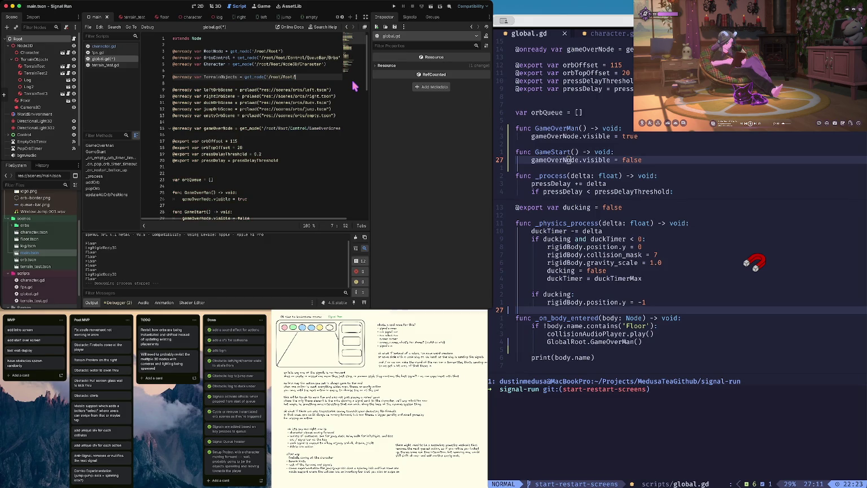
type("Node3D/")
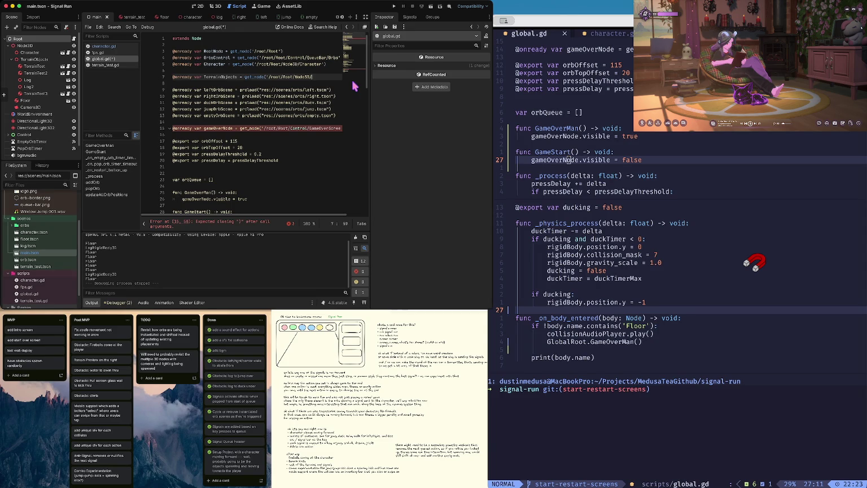
type("TerrainObjects')")
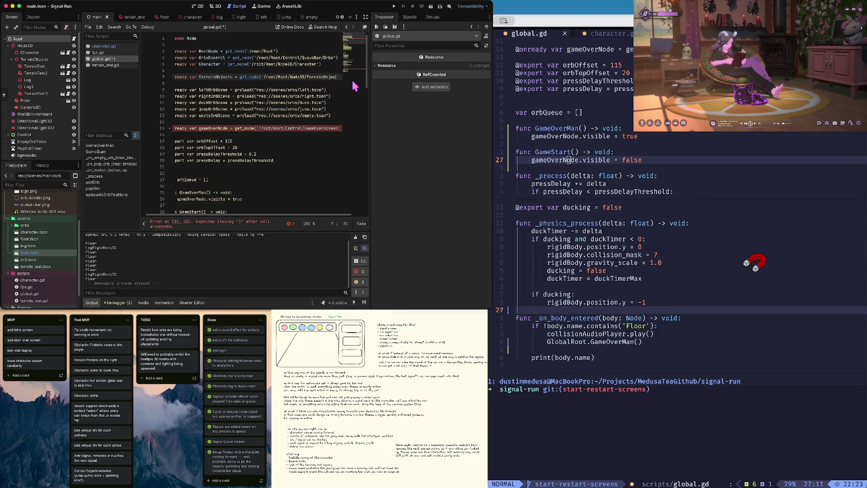
Begin a 'for terrain in TerrainObjects:' loop in GameOverMan and open the terrain_test scene.
scroll(354, 86, "left", 3)
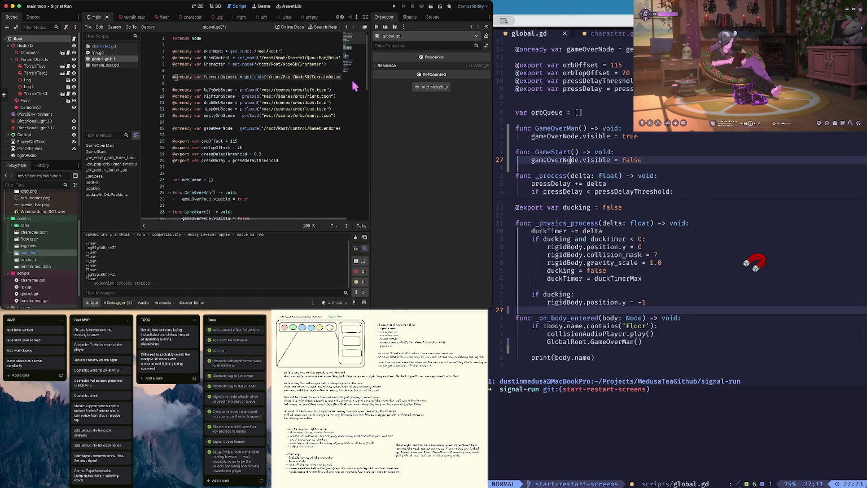
key("Down")
key("Down")
key("Down")
key("Up")
key("Up")
key("Up")
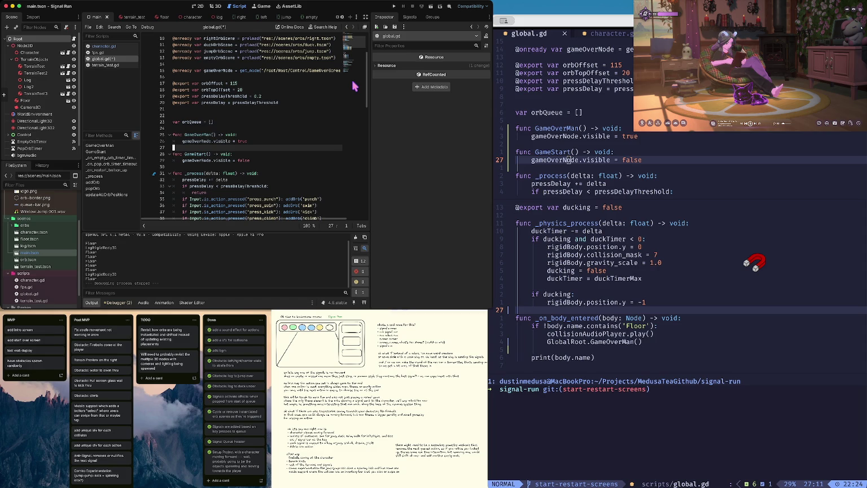
type("for terrain in TerrainObjects: \tterrain.")
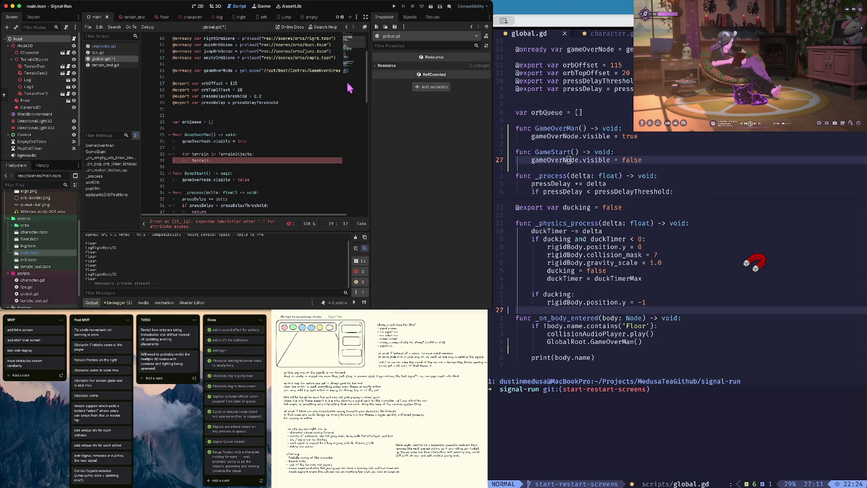
double_click(47, 267)
Create a new 'terrains' folder inside the scenes folder.
left_click(24, 220)
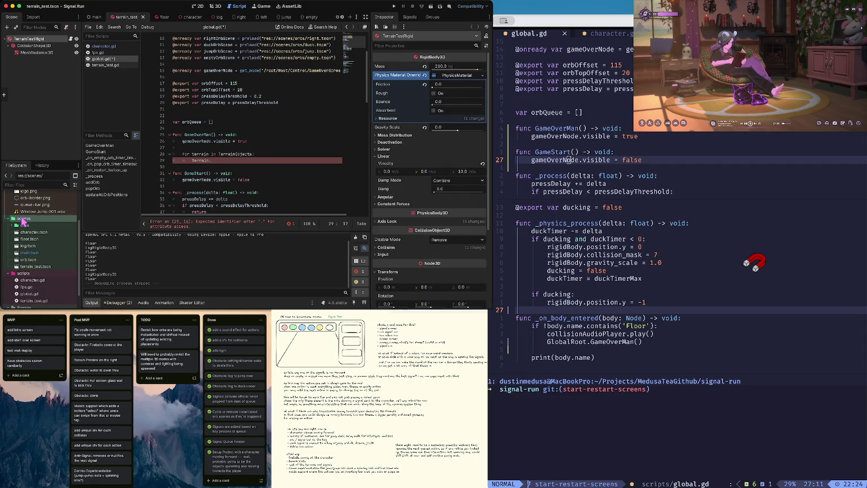
right_click(23, 220)
mouse_move(113, 208)
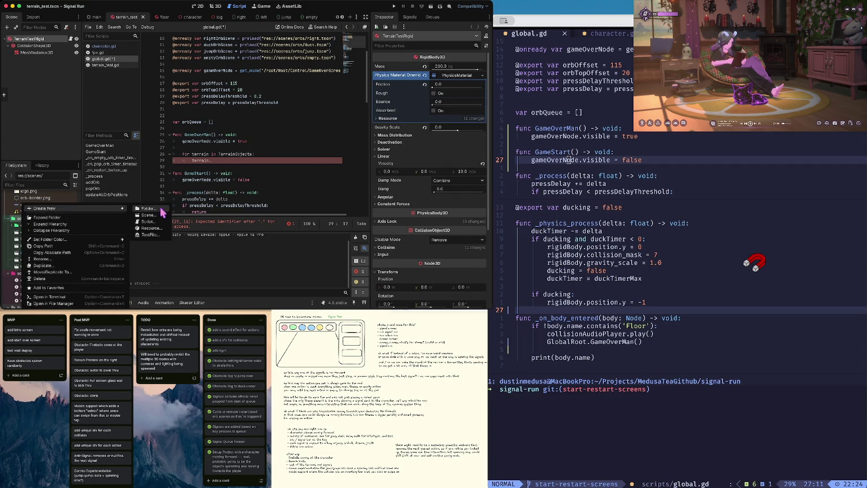
left_click(162, 210)
type("iins")
left_click(275, 171)
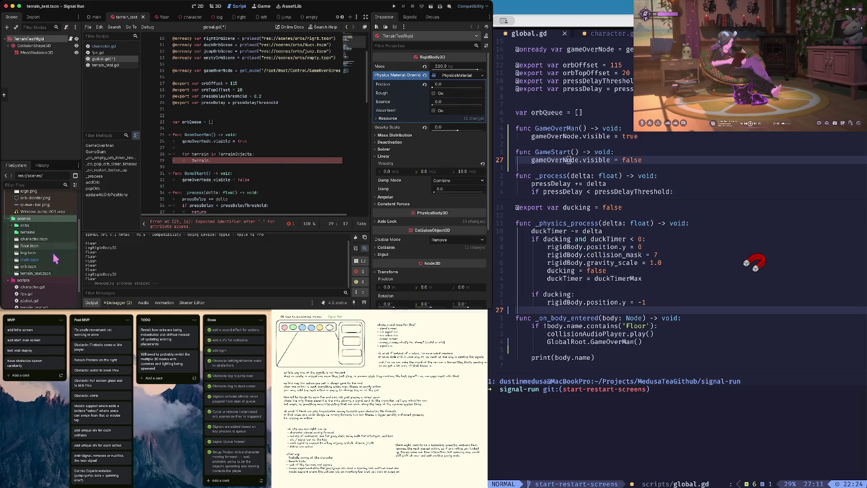
Move log.tscn and terrain_test.tscn into terrains, then inspect the CollisionShape3D node.
left_click_drag(28, 253, 28, 232)
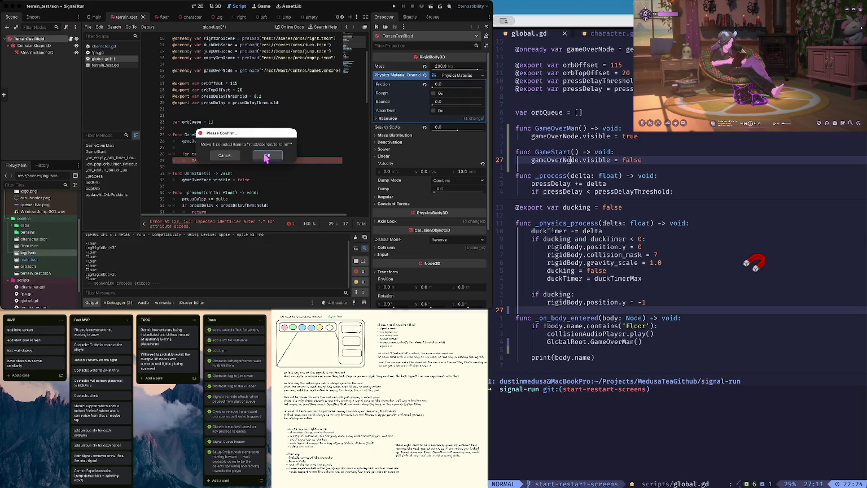
left_click(265, 155)
left_click(10, 232)
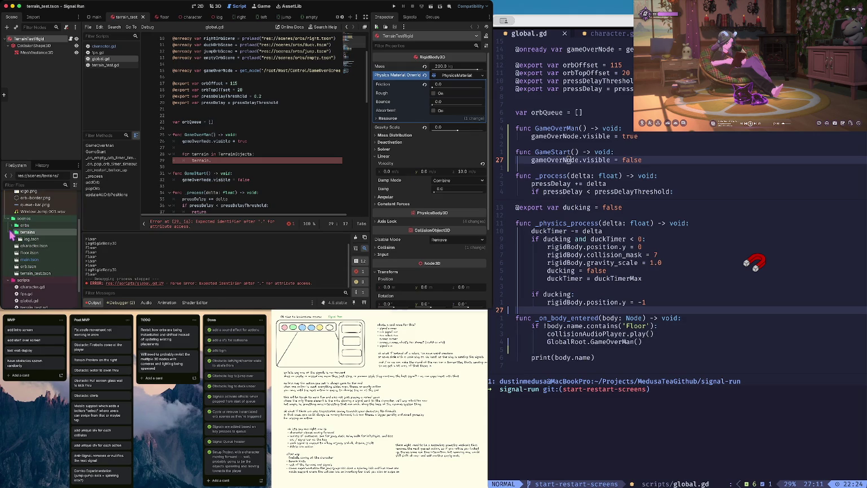
left_click_drag(32, 276, 30, 232)
left_click(268, 156)
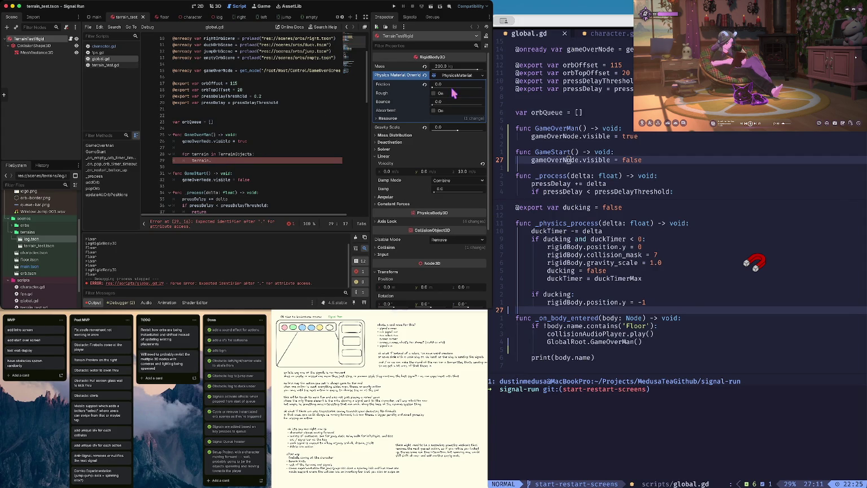
left_click(31, 45)
Complete the loop line as terrain.linear_velocity = Vector3(0,0,0), save, and test-run the game.
left_click(30, 39)
scroll(425, 131, "down", 5)
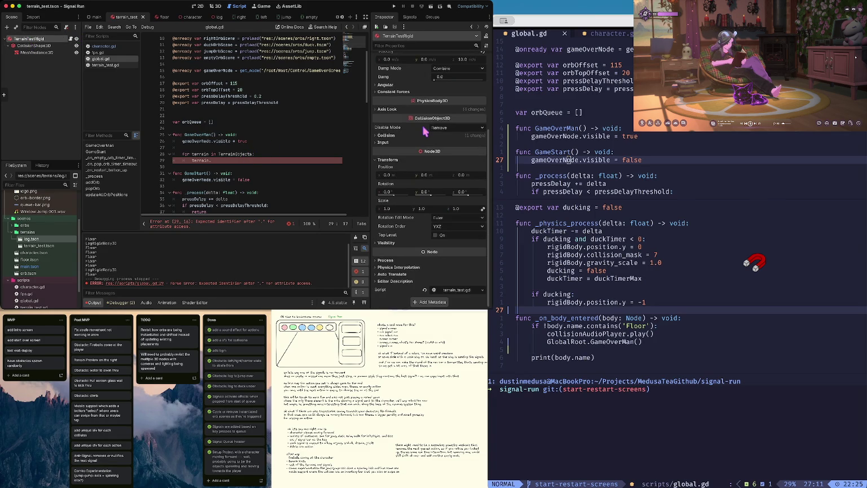
scroll(424, 131, "up", 5)
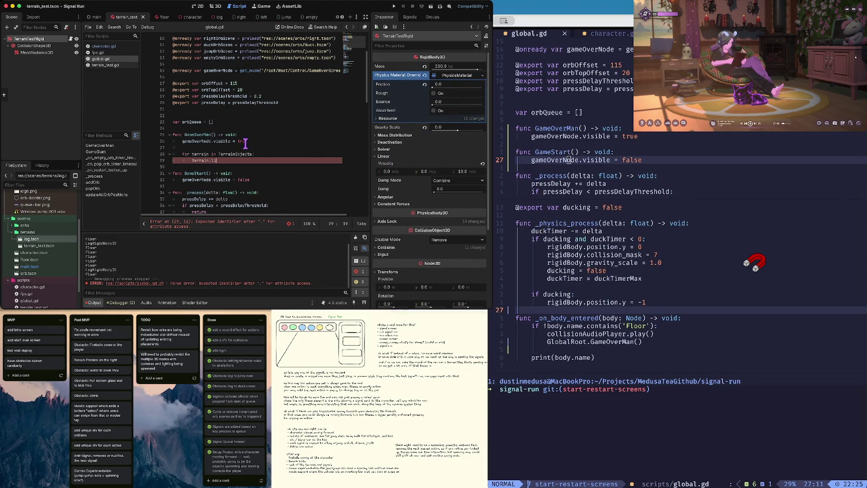
type("nes")
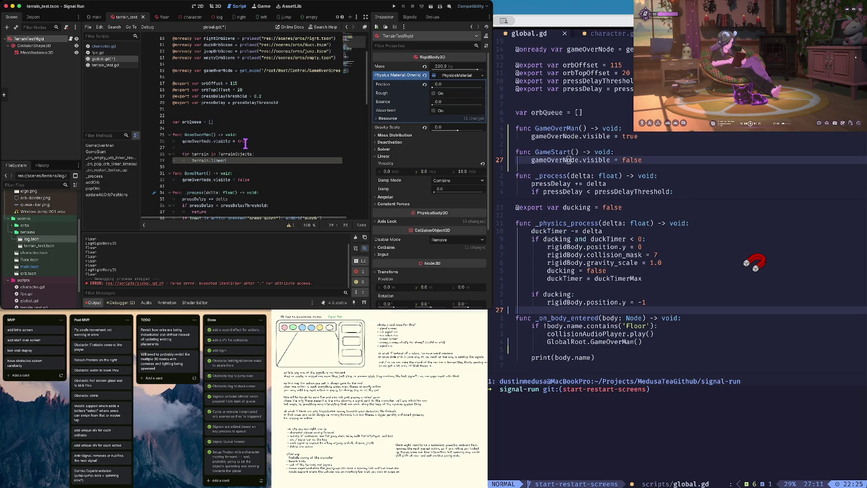
type("oci")
type("Vector3")
type("zero")
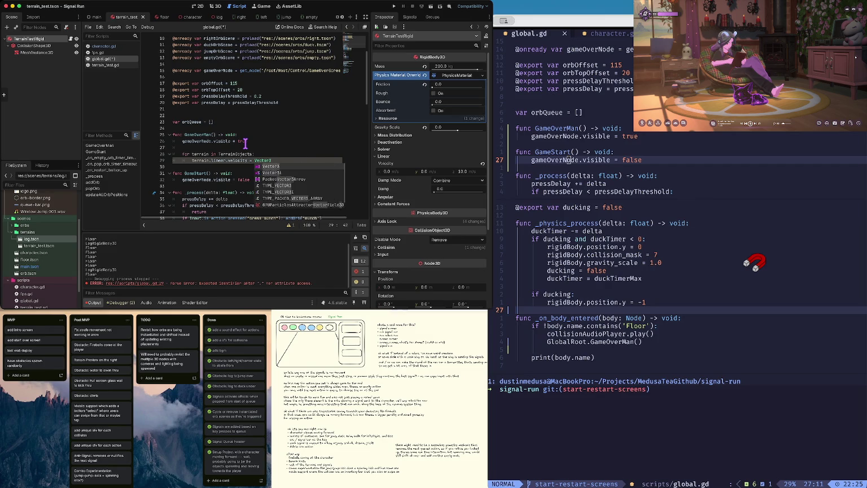
key("BackSpace")
key("BackSpace")
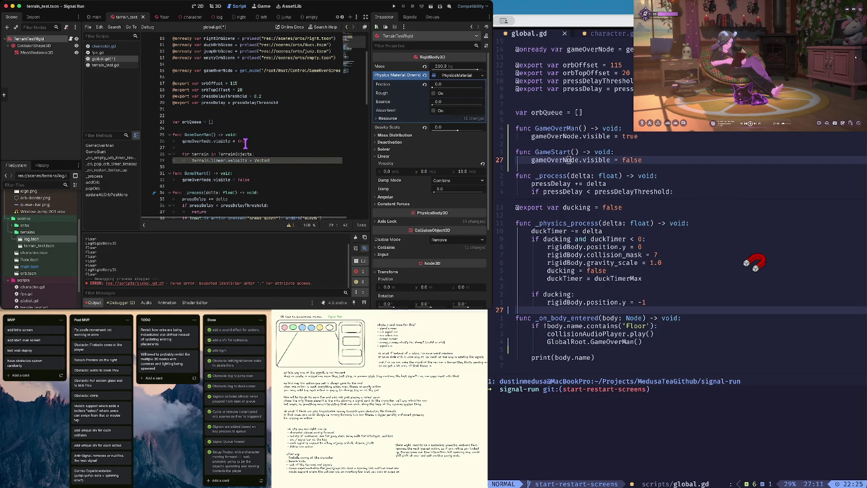
type("(0,0,0")
key("Home")
key("ctrl+s")
key("super+b")
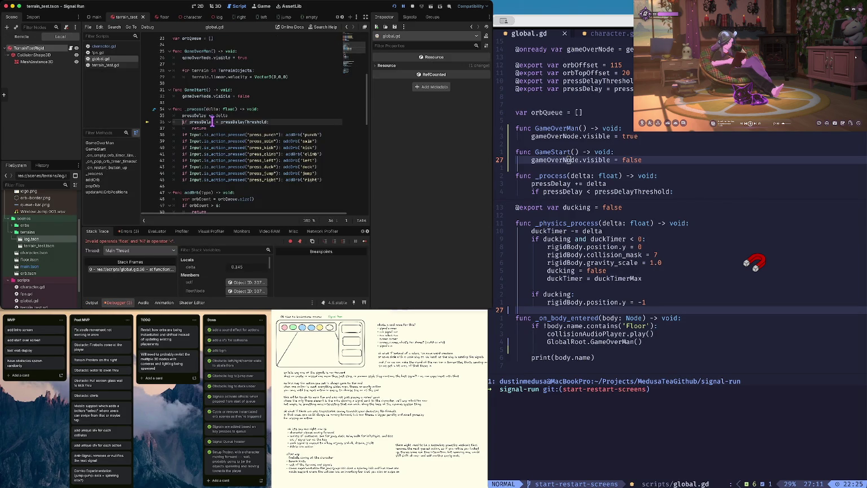
left_click(413, 9)
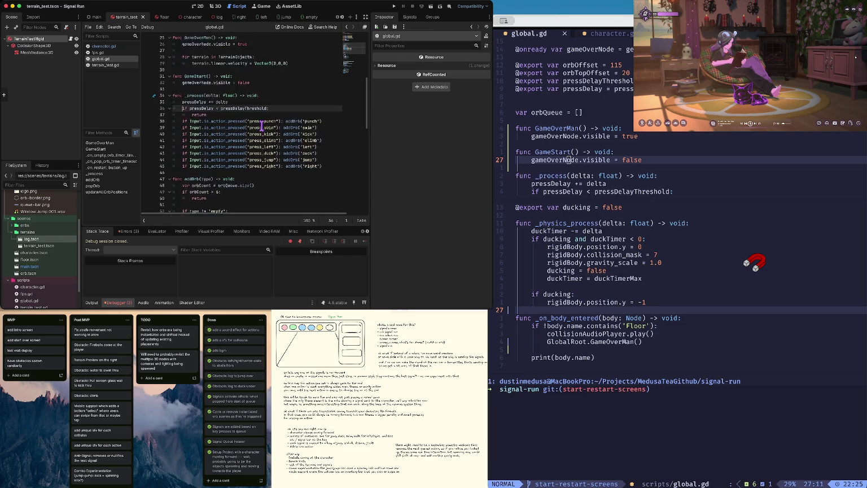
Check the project's autoload globals in Project Settings.
scroll(235, 126, "up", 7)
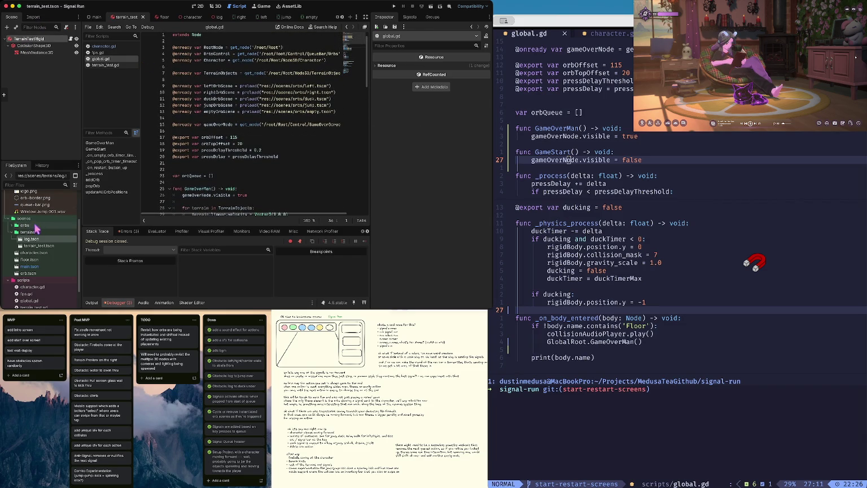
left_click(35, 219)
scroll(36, 226, "up", 2)
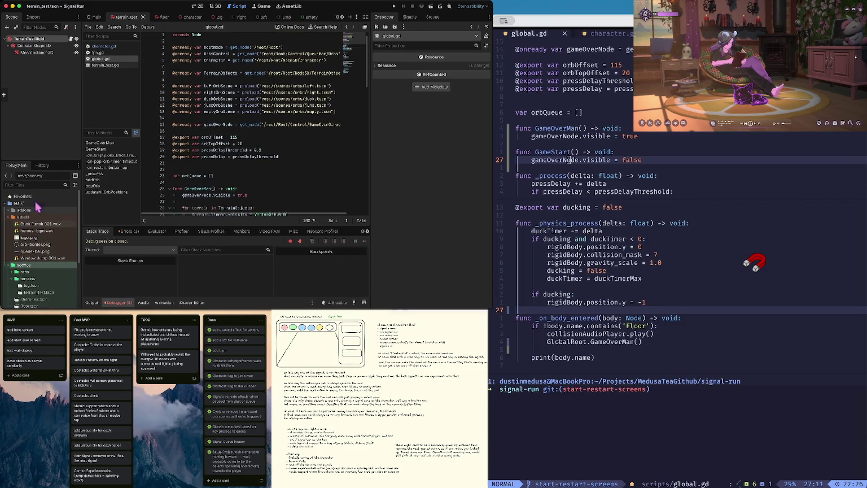
left_click(59, 5)
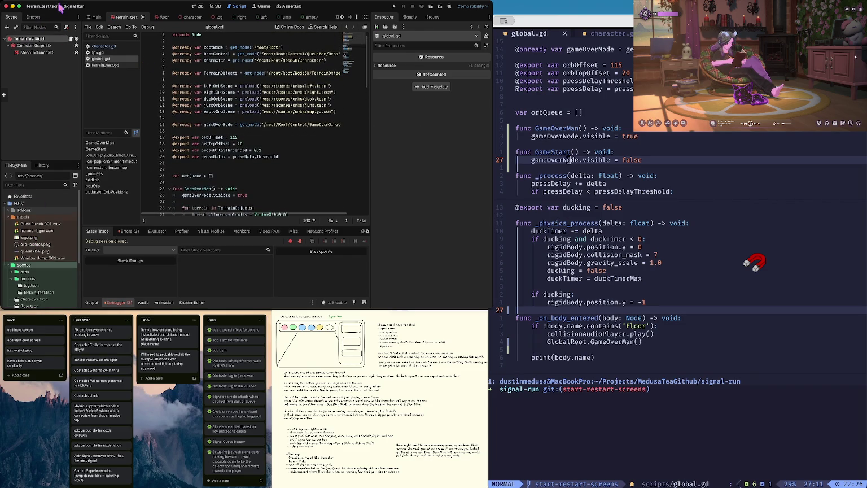
left_click(214, 49)
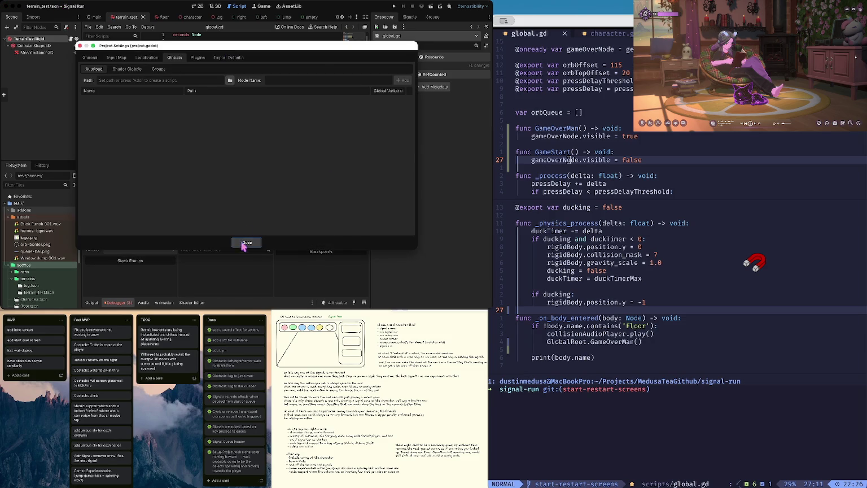
left_click(245, 243)
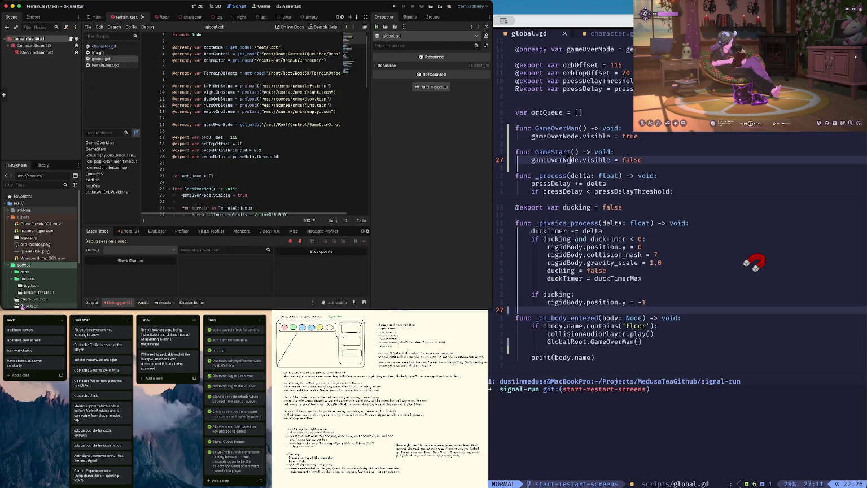
Open main.tscn and inspect the Character node's process settings and pressDelayThreshold.
scroll(28, 271, "down", 3)
left_click(36, 251)
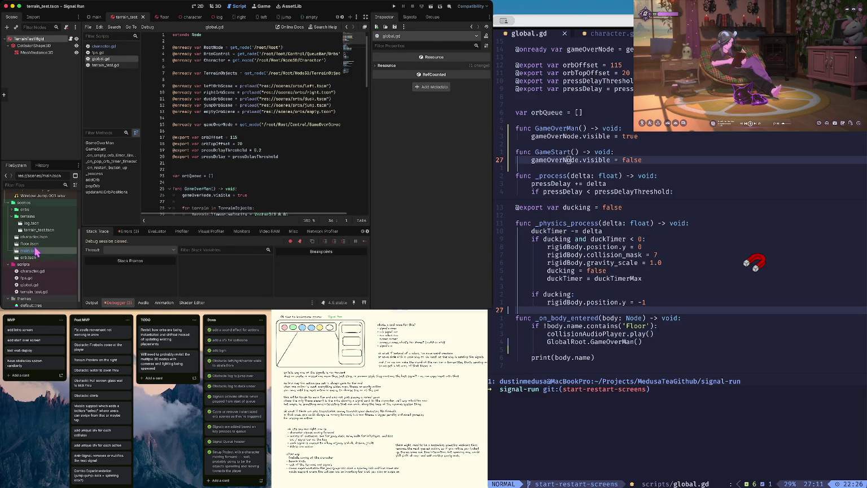
double_click(36, 251)
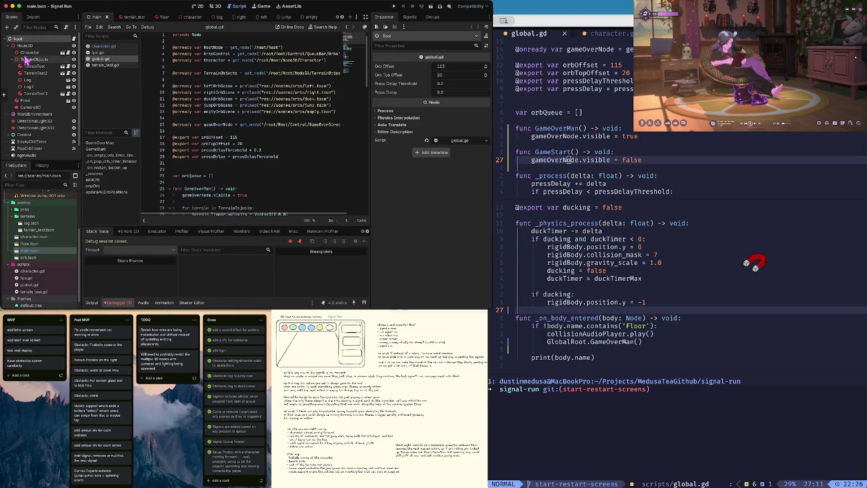
left_click(26, 53)
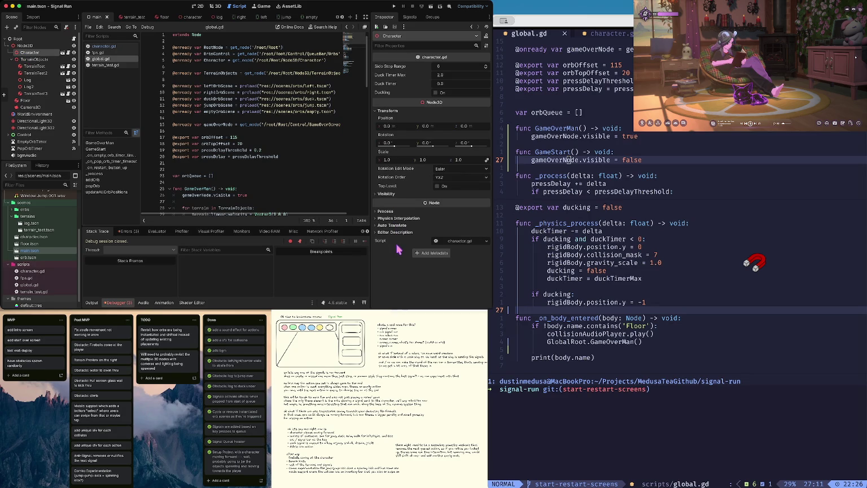
left_click(408, 212)
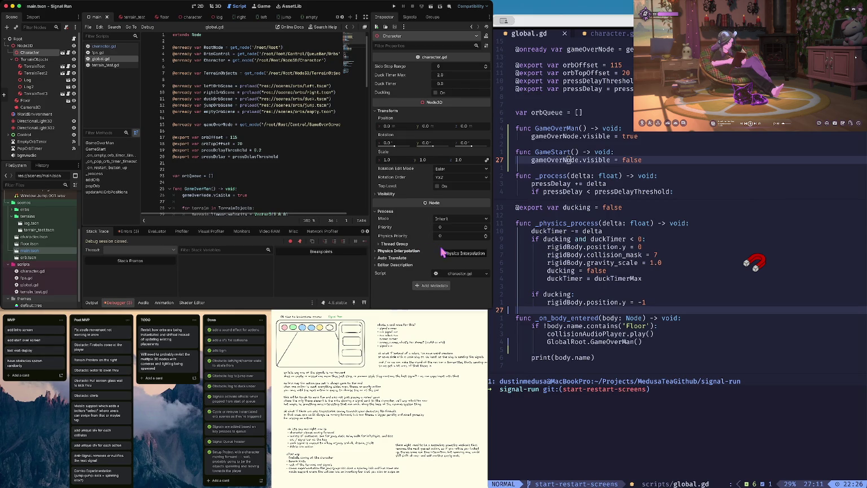
left_click(399, 213)
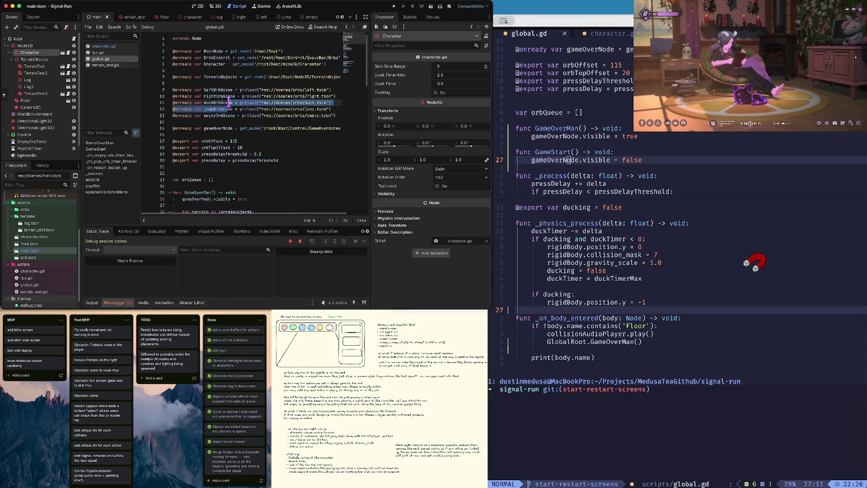
left_click(240, 158)
scroll(239, 160, "down", 2)
scroll(240, 160, "down", 3)
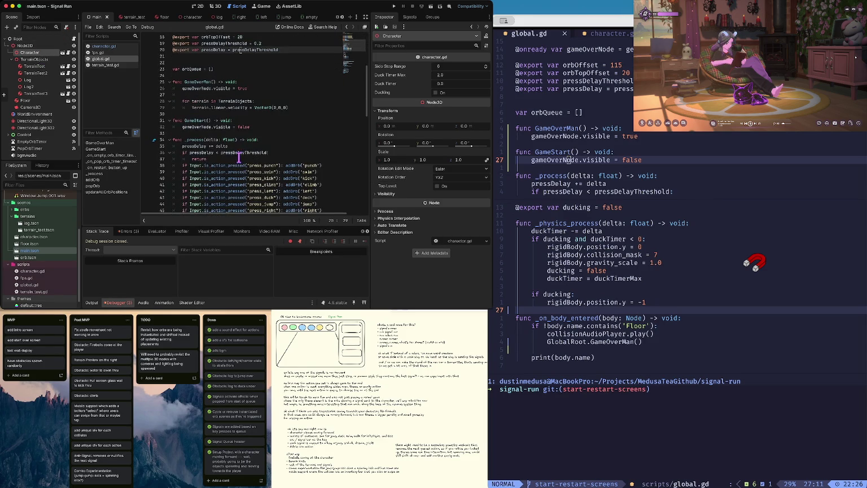
scroll(215, 130, "up", 4)
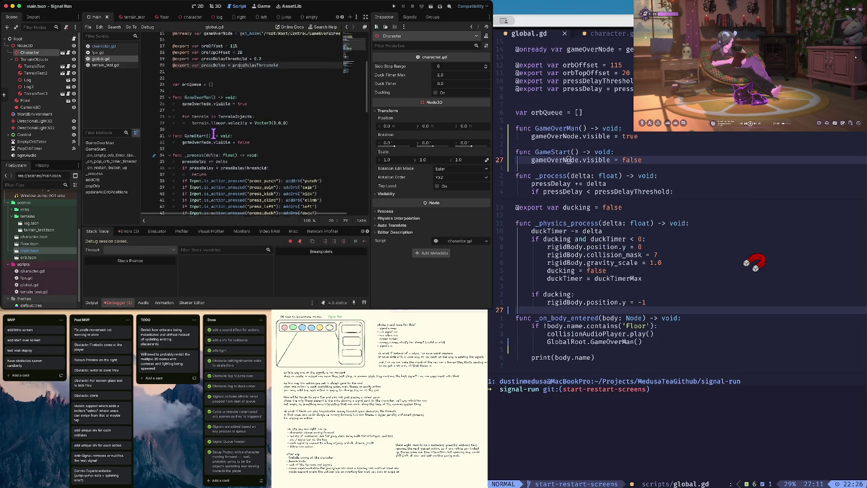
left_click(226, 99)
key("shift+Down")
key("shift+Down")
key("shift+Down")
key("BackSpace")
key("Up")
key("Up")
key("Up")
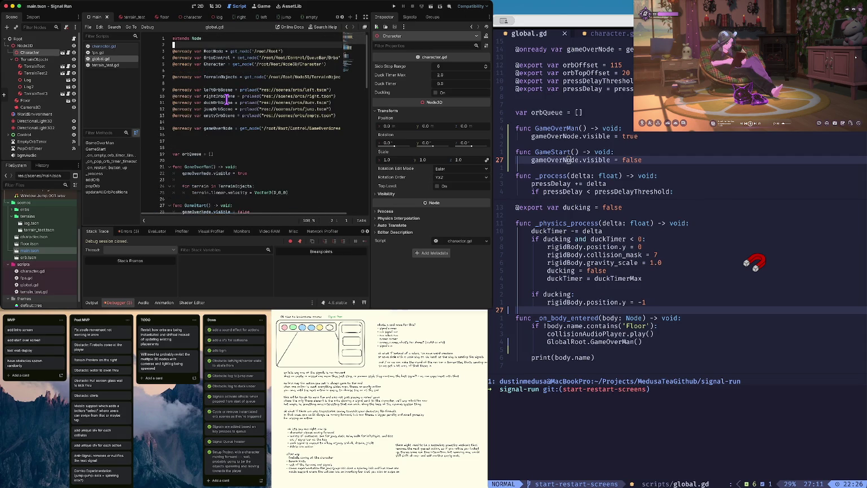
type("@export var orbOffset = 115 @export var orbTopOffset = 20 @export var pressDelayThreshold = 0.2 @export var pressDelay = pressDelayThreshold")
key("Up")
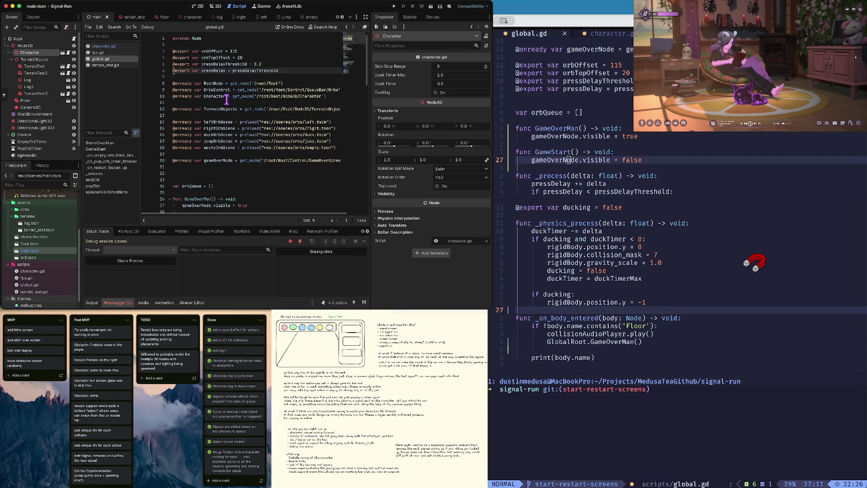
key("ctrl+s")
key("Down")
key("Down")
key("Down")
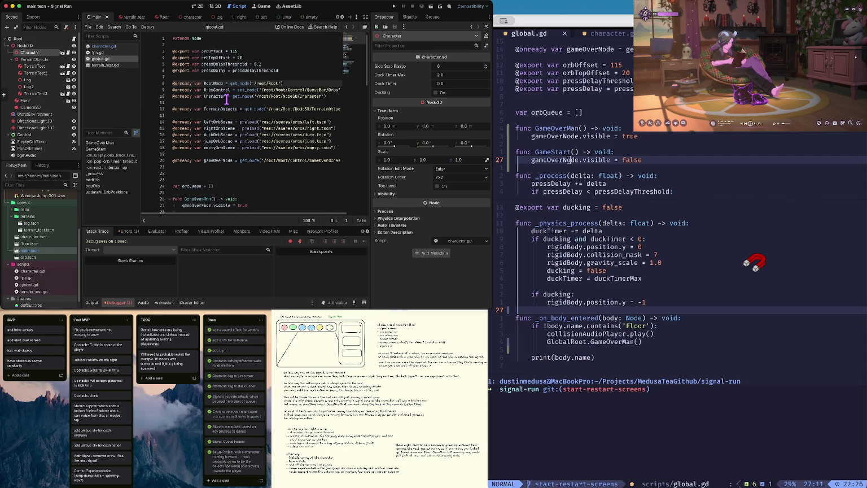
key("Down")
key("Down")
key("Down")
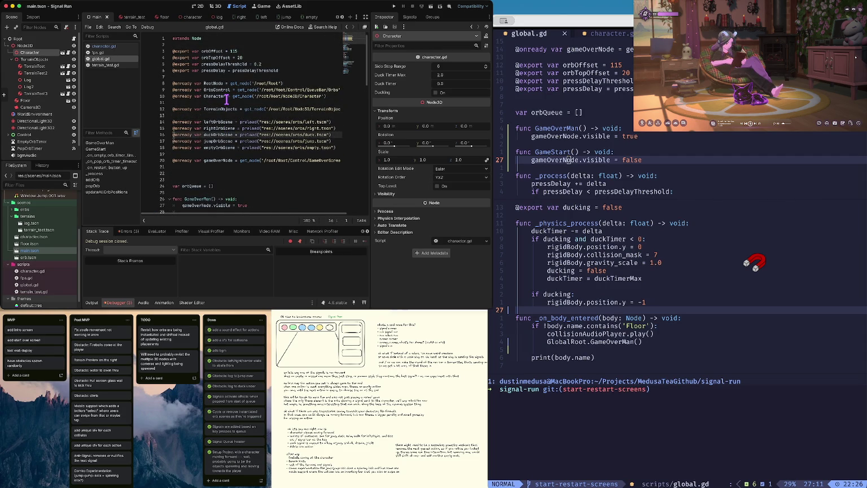
key("Delete")
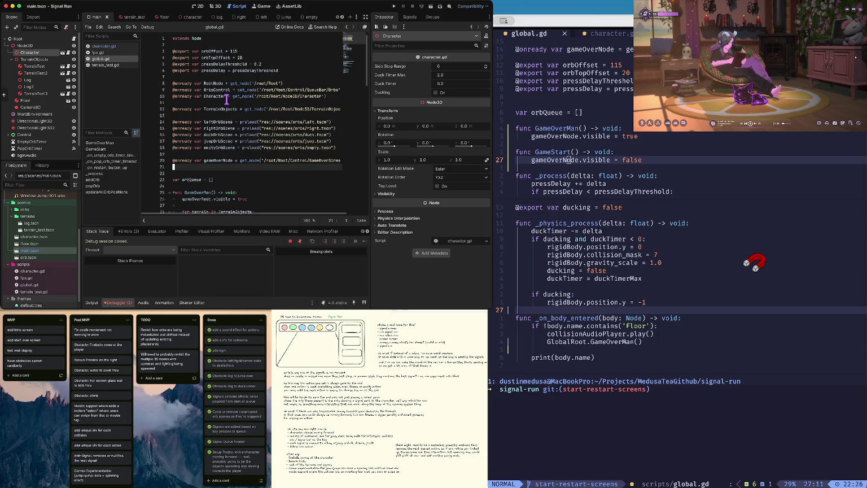
left_click(103, 45)
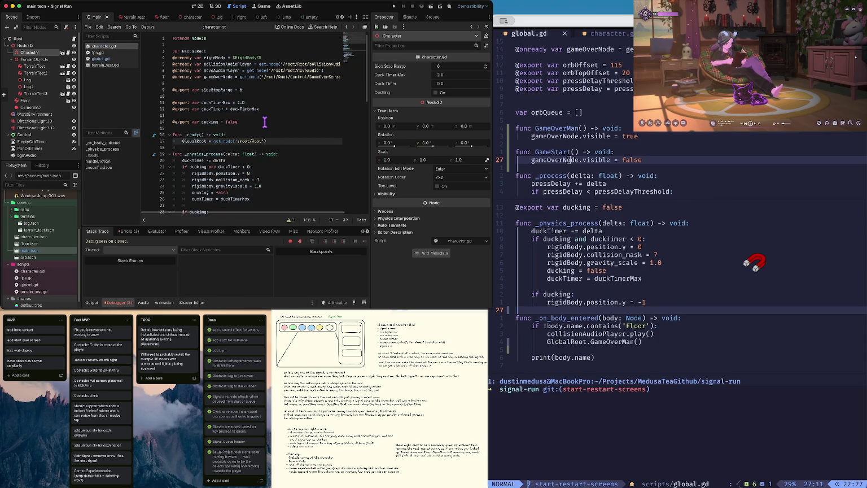
Put pass in _ready and move the get_node("/root/Root") call onto the GlobalRoot declaration.
key("Home")
key("Return")
key("Up")
type("pass")
key("Down")
key("End")
key("ctrl+x")
key("ctrl+Home")
key("Down")
key("Down")
key("ctrl+v")
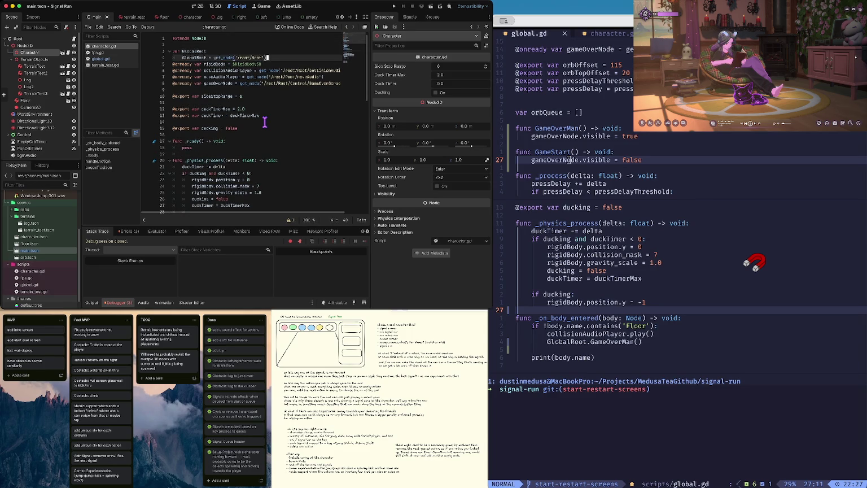
key("End")
key("Delete")
key("alt+BackSpace")
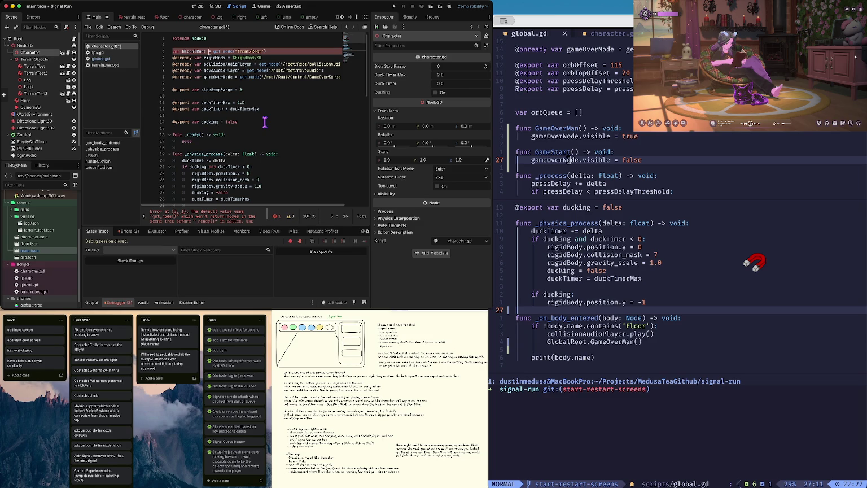
key("ctrl+s")
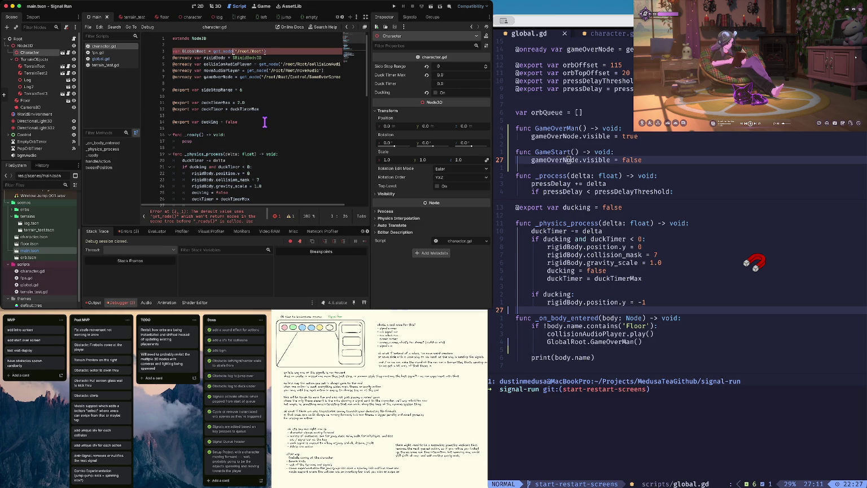
key("ctrl+z")
key("ctrl+shift+z")
key("ctrl+s")
type("@onready")
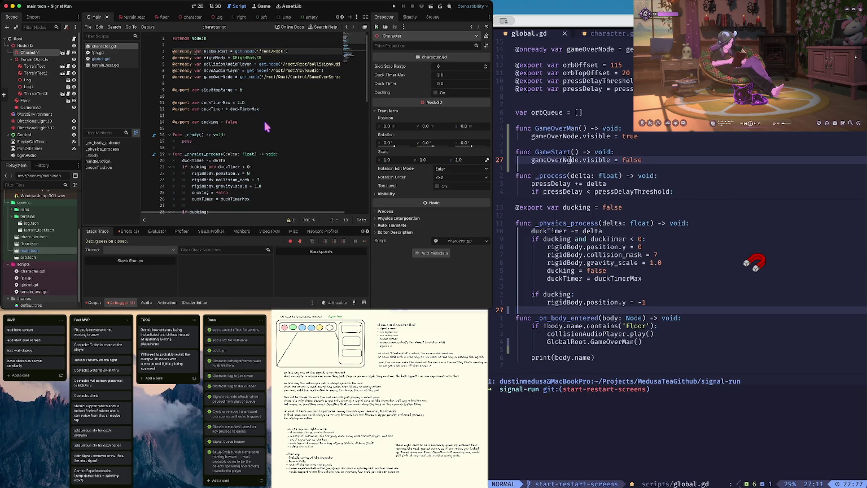
key("super+b")
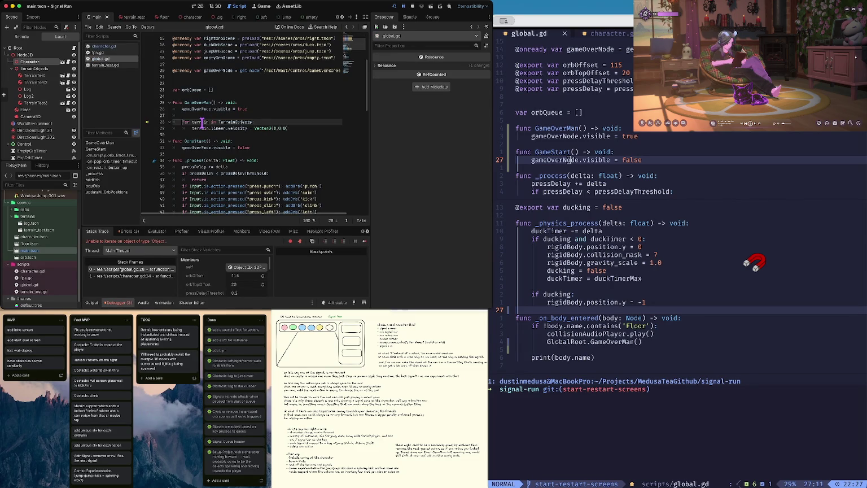
Loop over TerrainObjects.get_children(), rerun, and inspect the erroring terrain RigidBody3D in the debugger.
key("super+period")
left_click(252, 121)
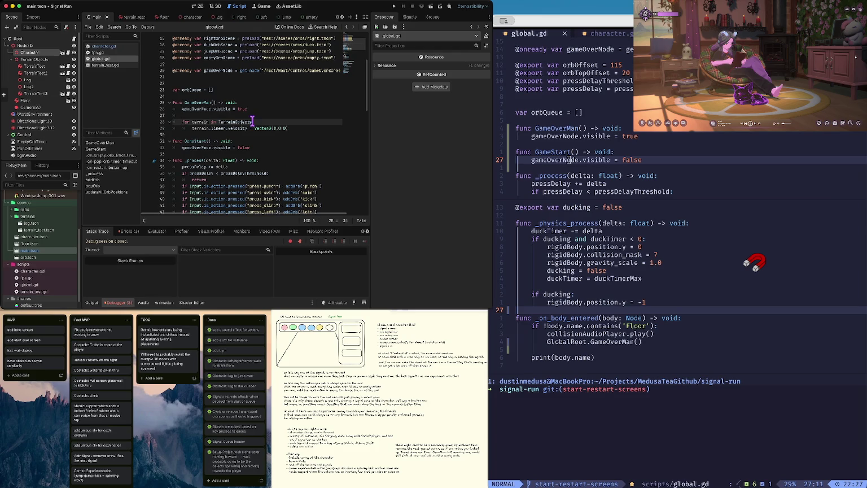
type("@onready")
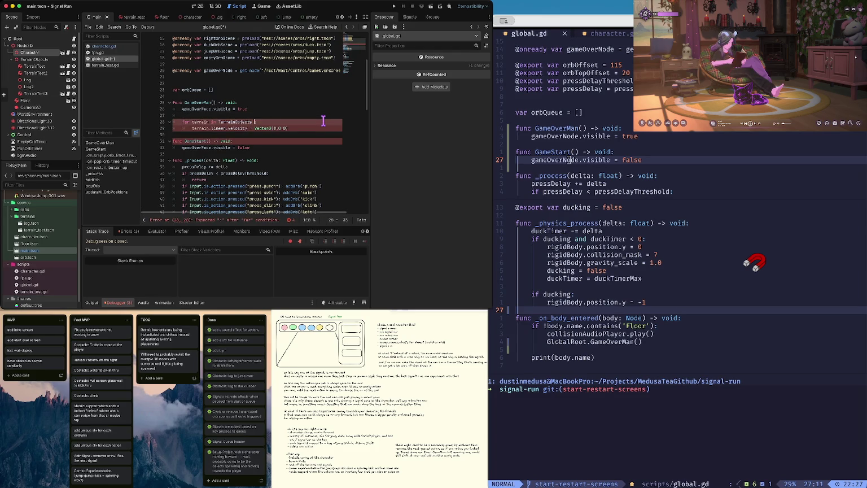
key("ctrl+space")
type("_ch")
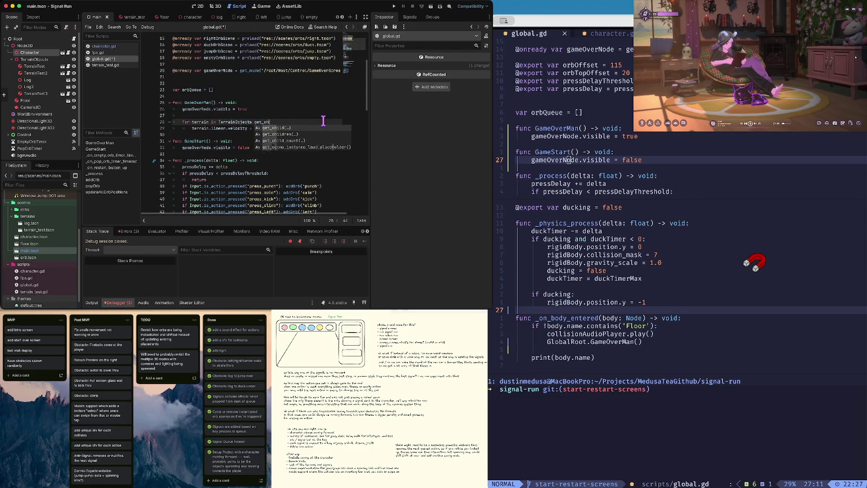
type("ild(():")
key("super+b")
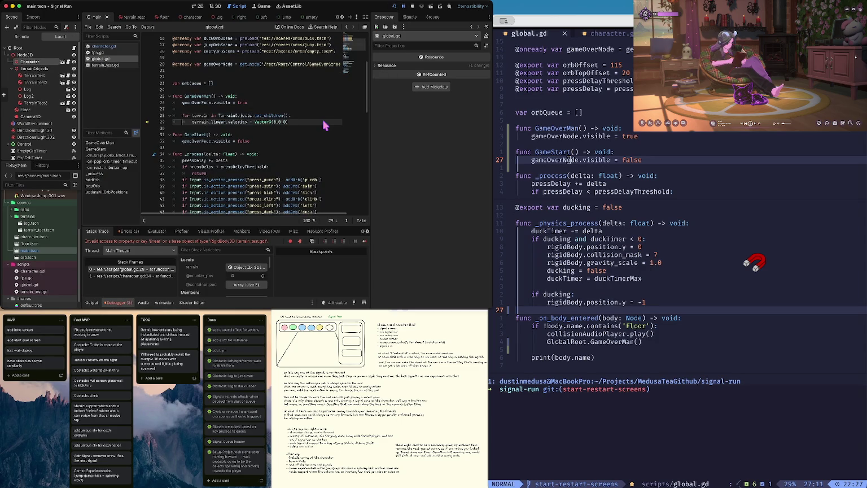
left_click_drag(220, 227, 220, 169)
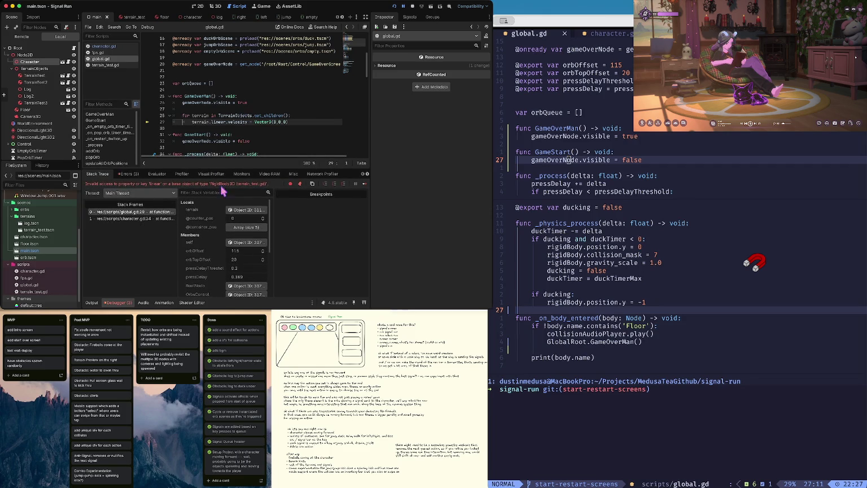
left_click(246, 209)
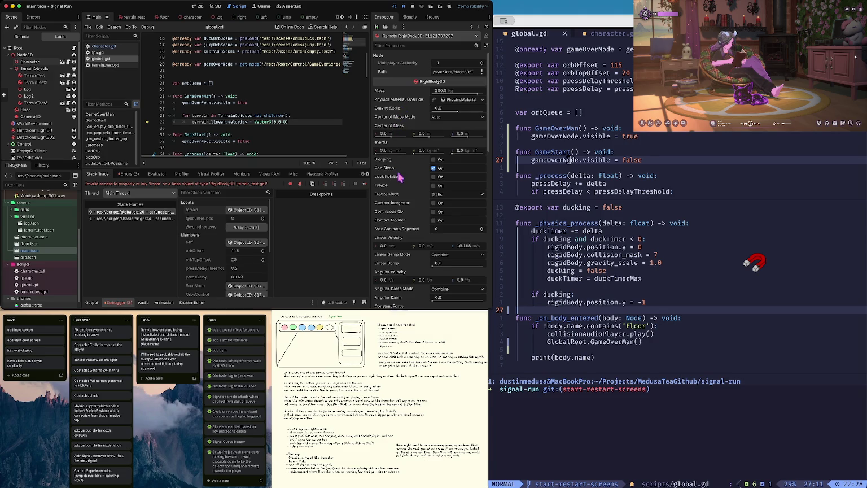
Copy the Linear Velocity property path and paste it onto line 27 of global.gd.
scroll(399, 178, "down", 3)
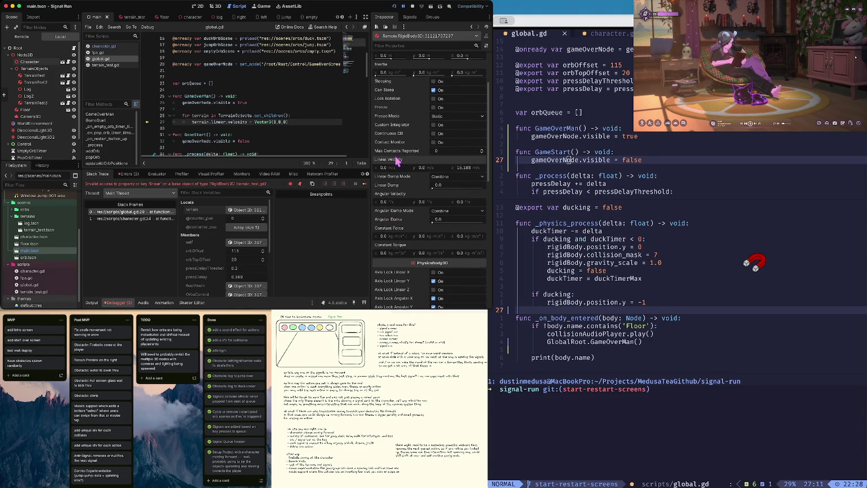
right_click(397, 161)
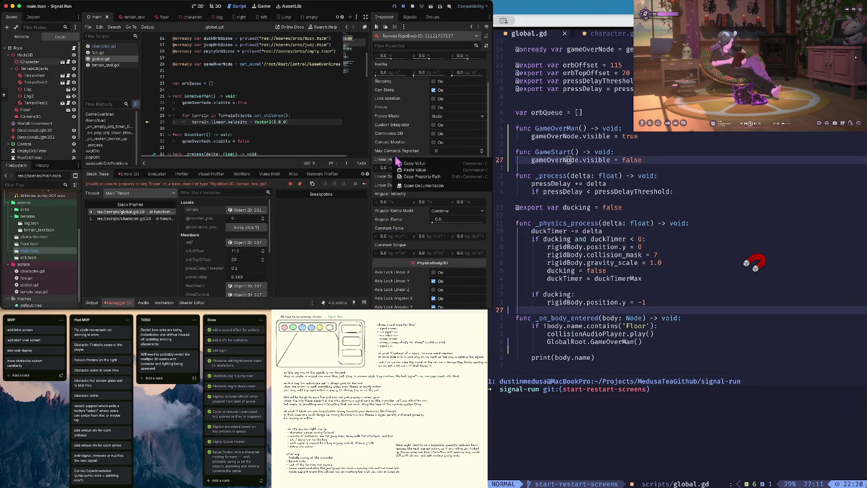
left_click(418, 177)
left_click(258, 109)
key("super+v")
Correct the loop line to assign terrain.linear_velocity, delete the stray paste, then save and run.
key("Down")
key("Down")
key("Right")
key("Right")
key("Right")
key("Delete")
key("BackSpace")
type("_v")
key("Up")
key("Up")
key("super+BackSpace")
key("Down")
key("super+s")
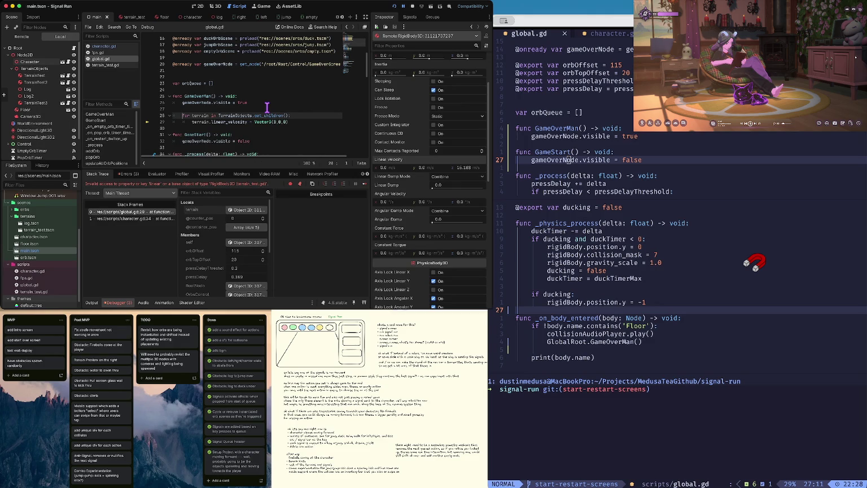
key("super+b")
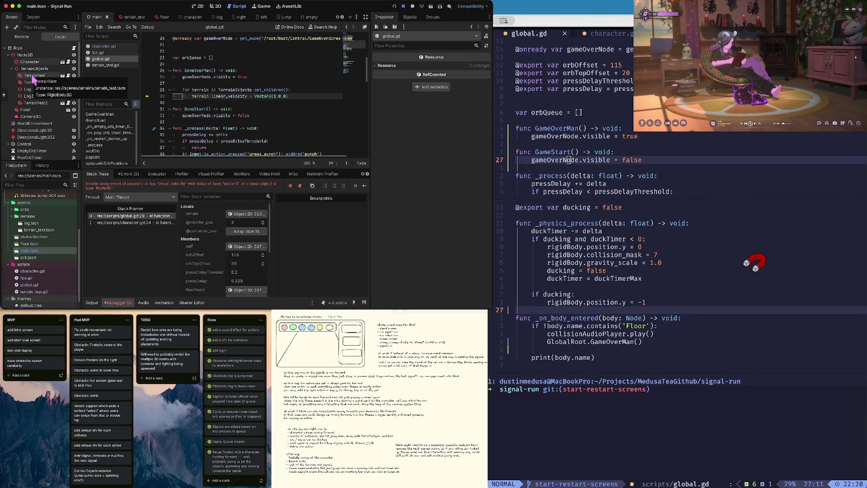
Inspect the remote TerrainObjects children TerrainTest, TerrainTest2 and Log, finding Log is a Node3D.
left_click(33, 77)
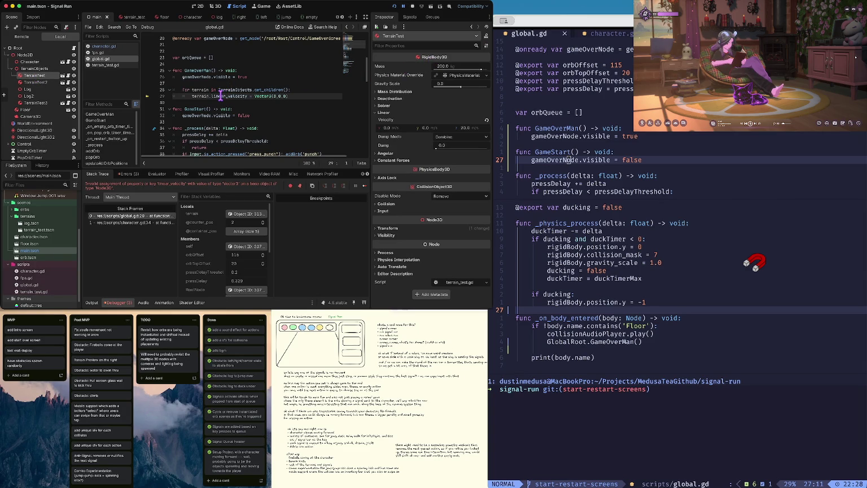
left_click(22, 36)
left_click(13, 62)
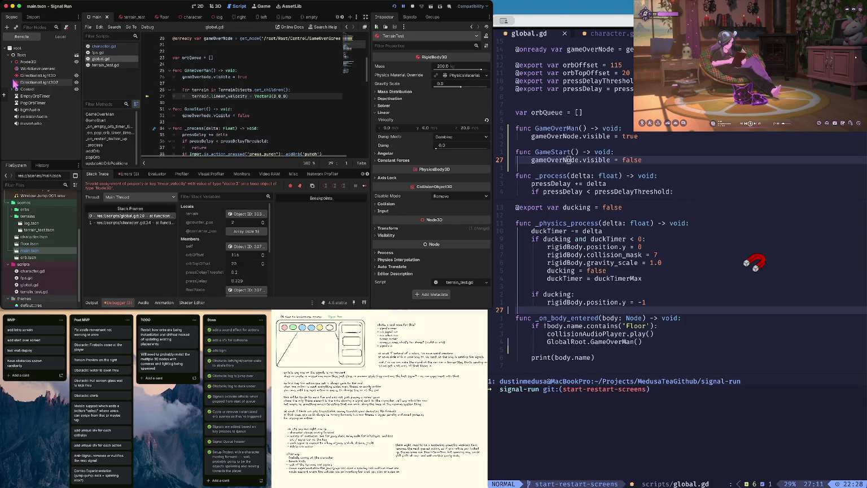
left_click(15, 76)
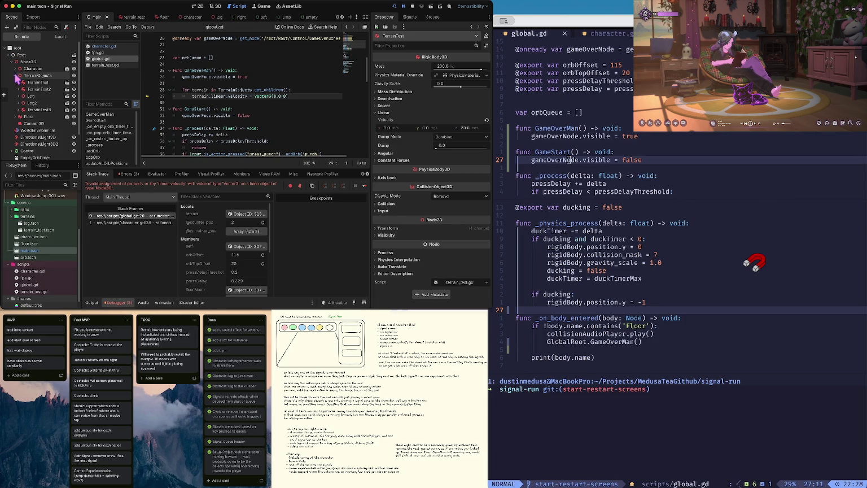
left_click(21, 81)
left_click(47, 84)
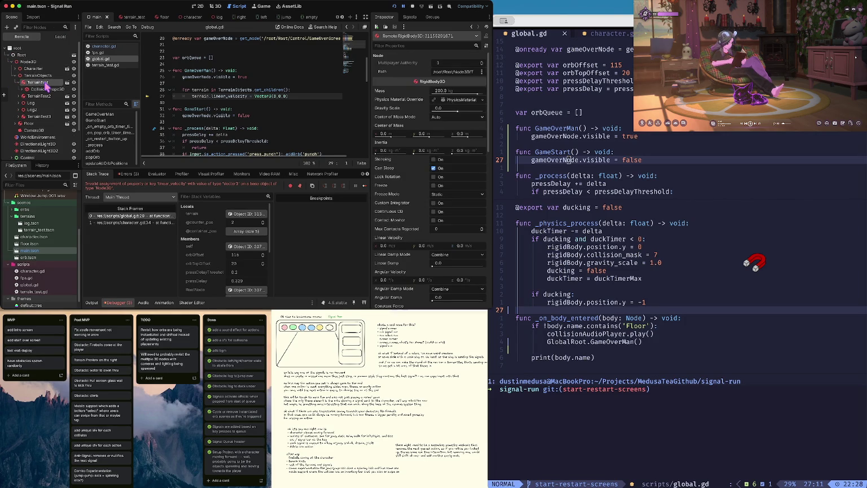
left_click(22, 96)
left_click(39, 96)
left_click(37, 110)
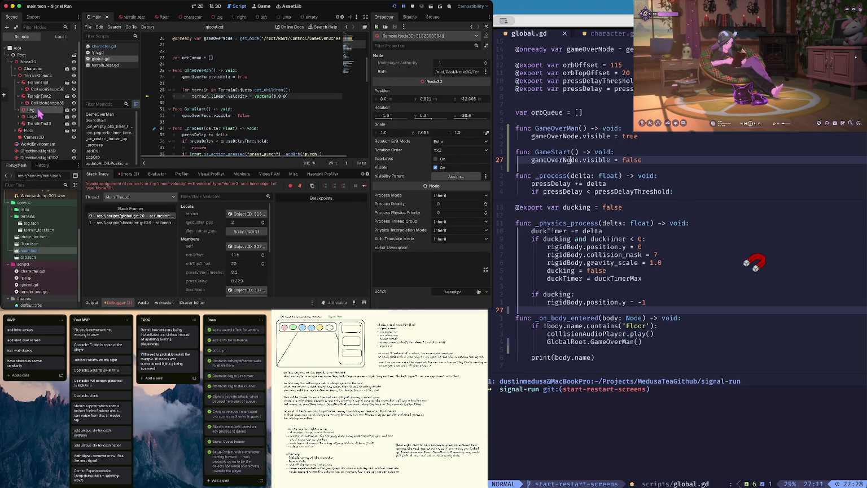
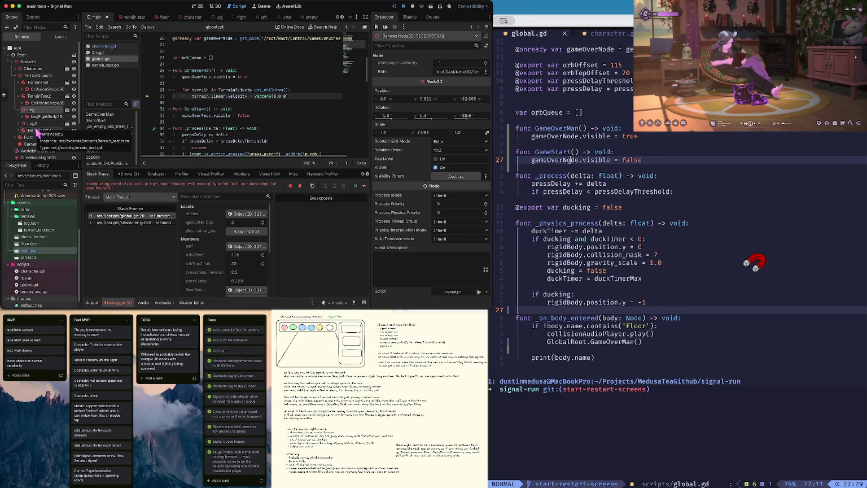
Stop the game, view log.tscn in 3D, then open main.tscn and tilt along the track.
key("super+period")
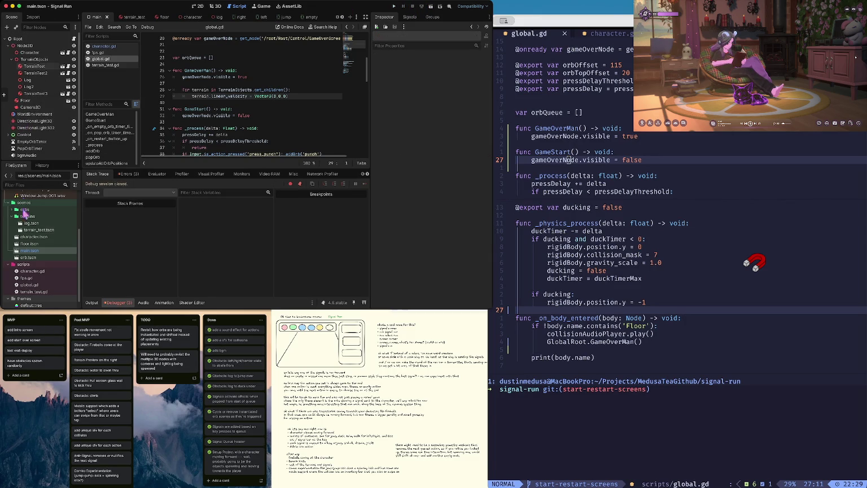
scroll(42, 252, "up", 3)
scroll(38, 253, "down", 3)
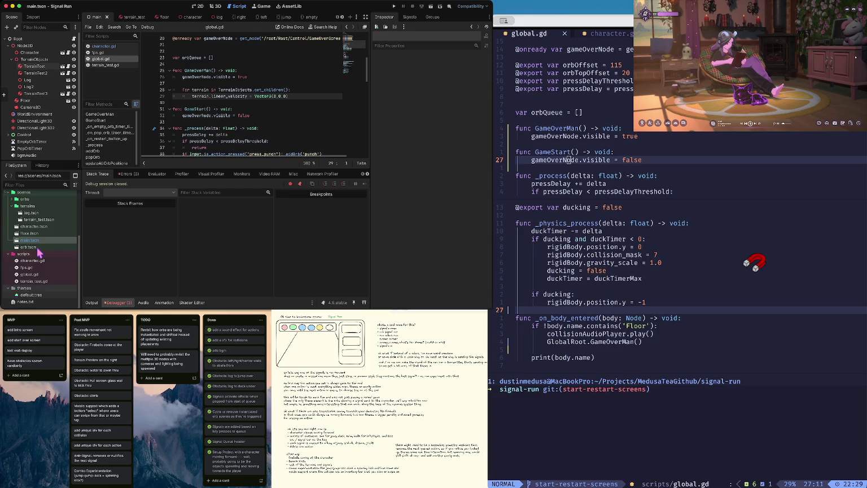
double_click(33, 233)
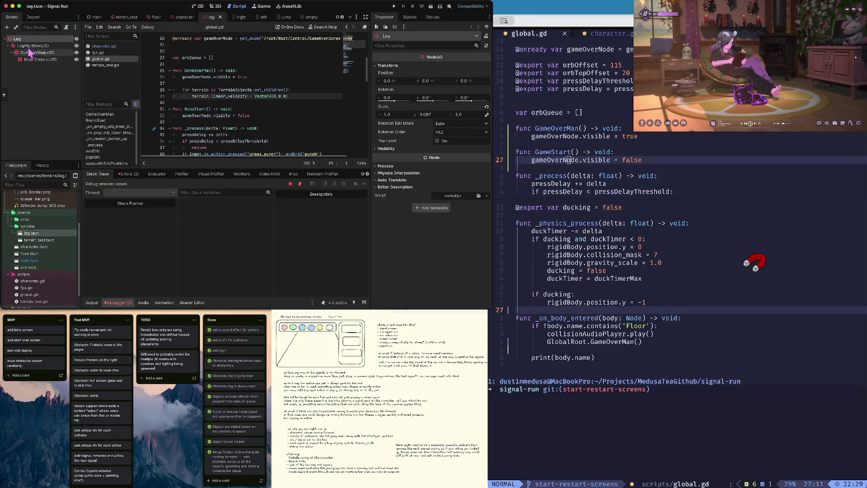
left_click(218, 6)
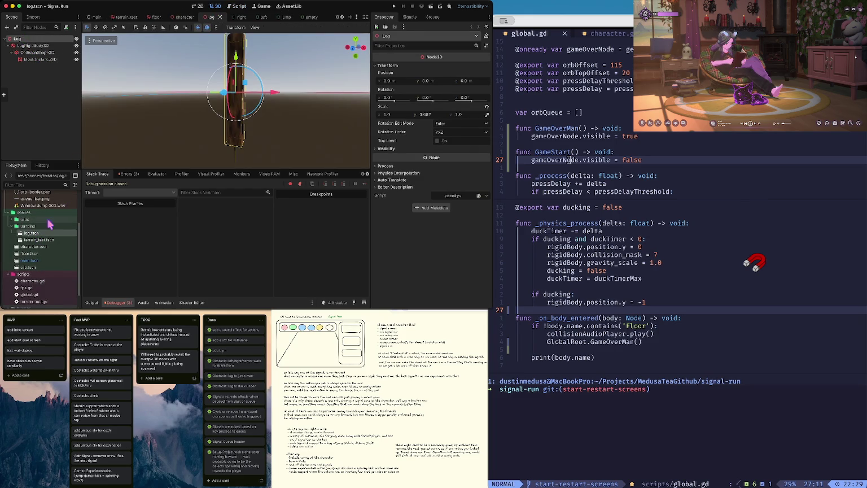
double_click(29, 260)
mouse_move(224, 142)
left_mouse_down()
mouse_move(225, 116)
mouse_move(225, 134)
mouse_move(236, 132)
left_mouse_up()
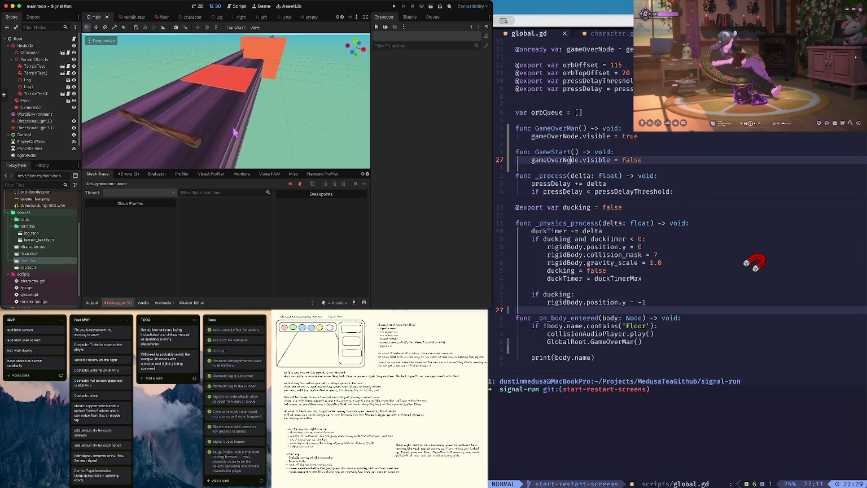
Scale the Log2 log into a wider, flatter, deeper slab.
left_click(166, 136)
key("r")
left_click_drag(148, 131, 187, 135)
left_click_drag(116, 160, 86, 163)
Try resizing the orange TerrainTest2 box, then undo that change.
left_click(261, 58)
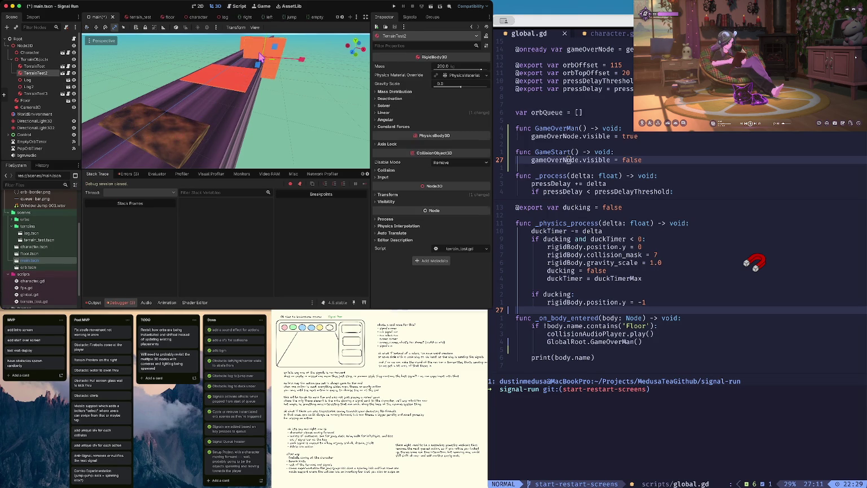
left_click_drag(306, 60, 275, 62)
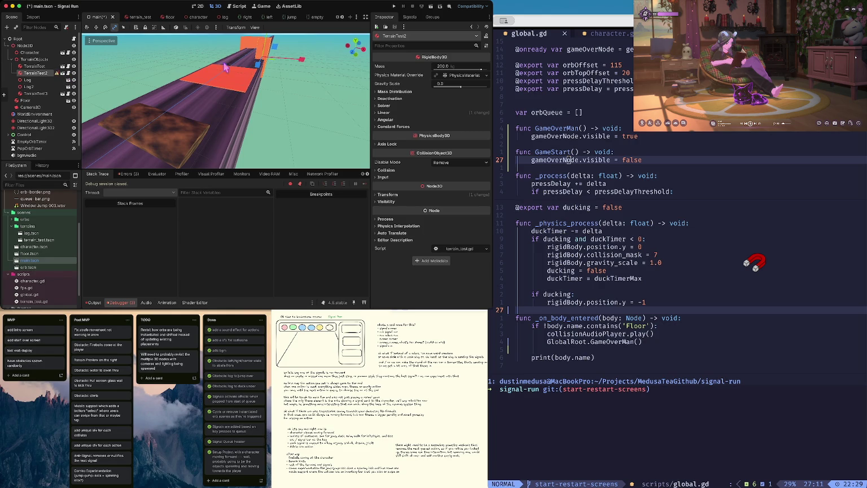
key("ctrl+z")
key("ctrl+z")
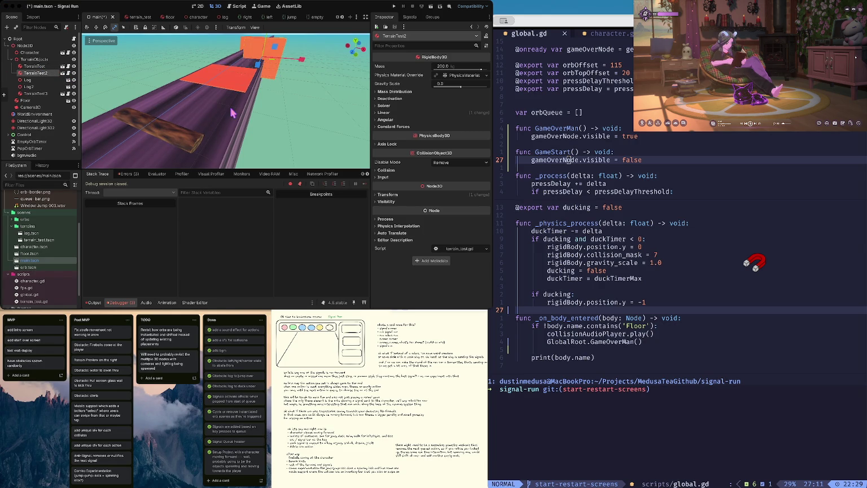
Undo back to the full GameStart body and _process input checks in global.gd.
key("u")
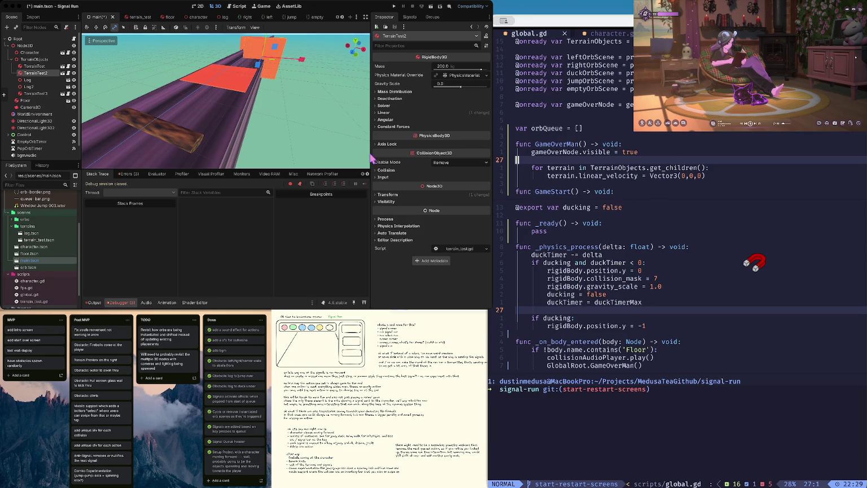
key("u")
key("u")
key("u")
key("u")
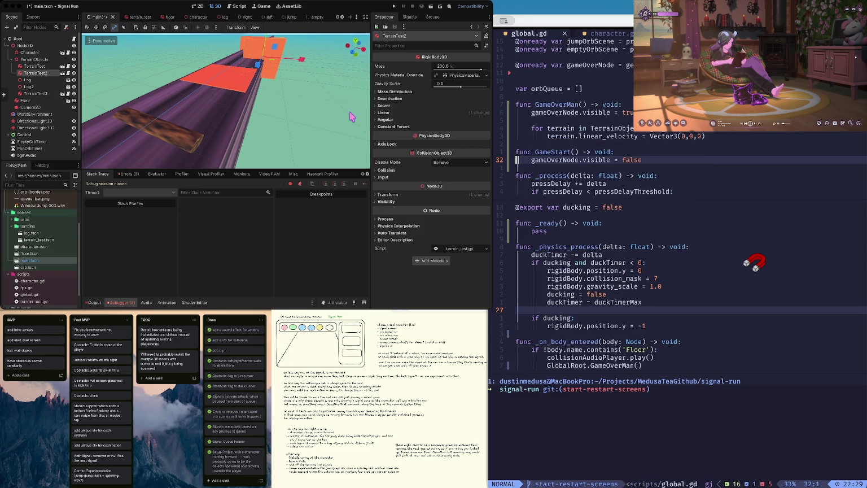
key("j")
key("j")
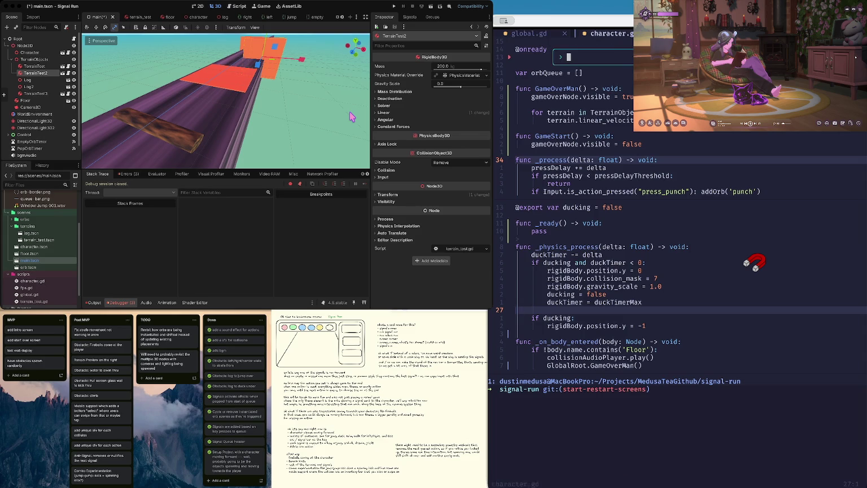
key("u")
key("j")
key("u")
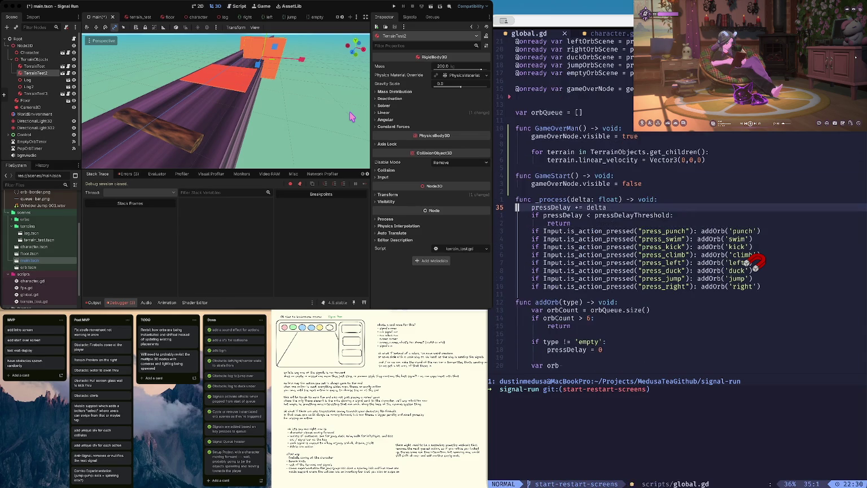
On the GameOverMan terrain velocity line, insert get_node('rigid-body before linear_velocity.
key("ctrl+u")
key("ctrl+d")
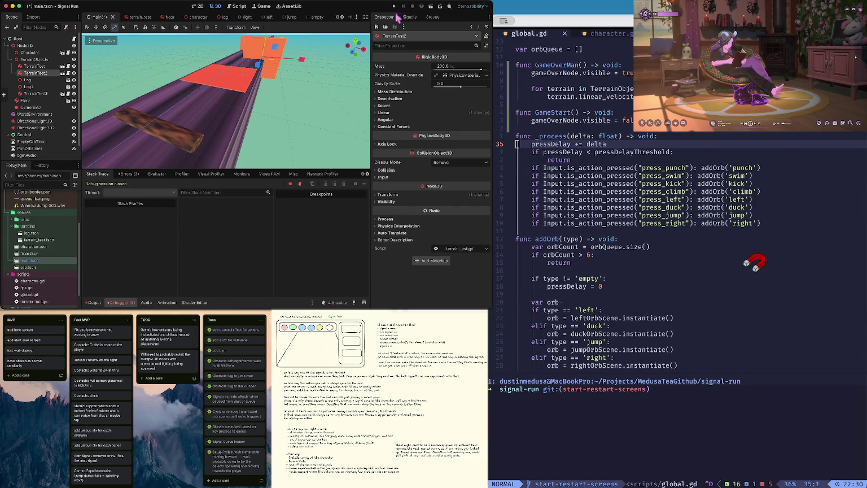
key("j")
key("j")
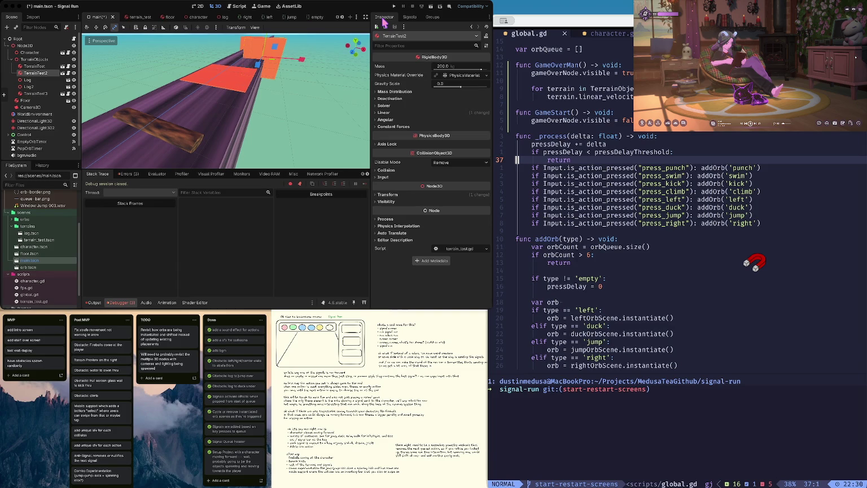
key("ctrl+d")
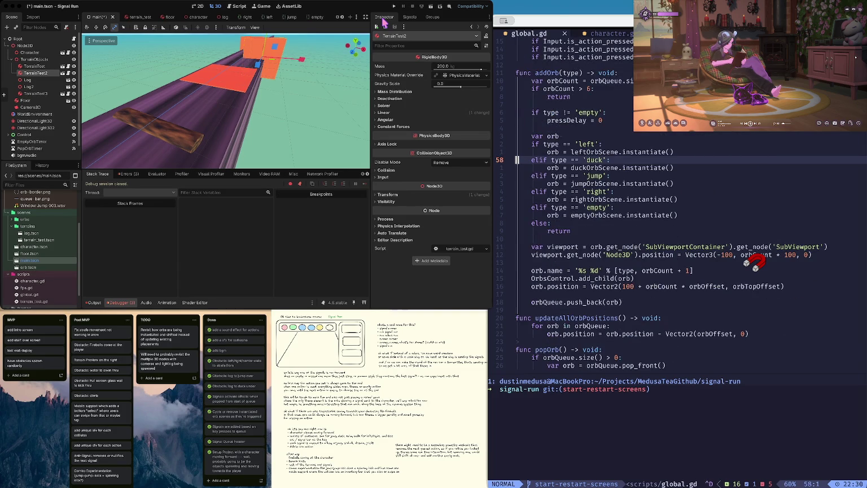
key("ctrl+u")
key("ctrl+u")
key("j")
key("j")
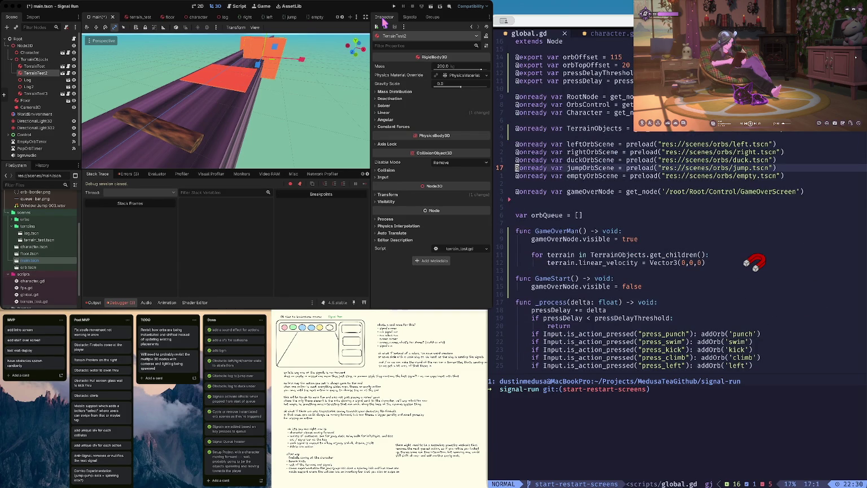
key("1")
key("0")
key("j")
key("w")
key("w")
key("w")
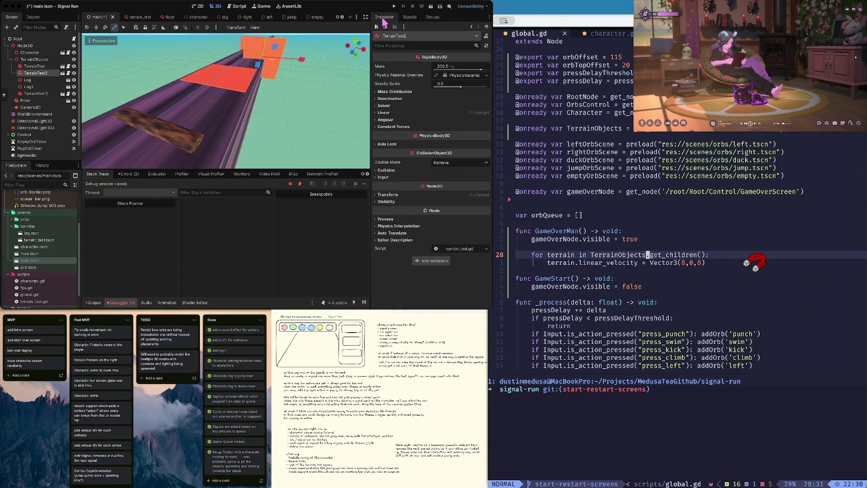
key("j")
key("b")
key("b")
key("b")
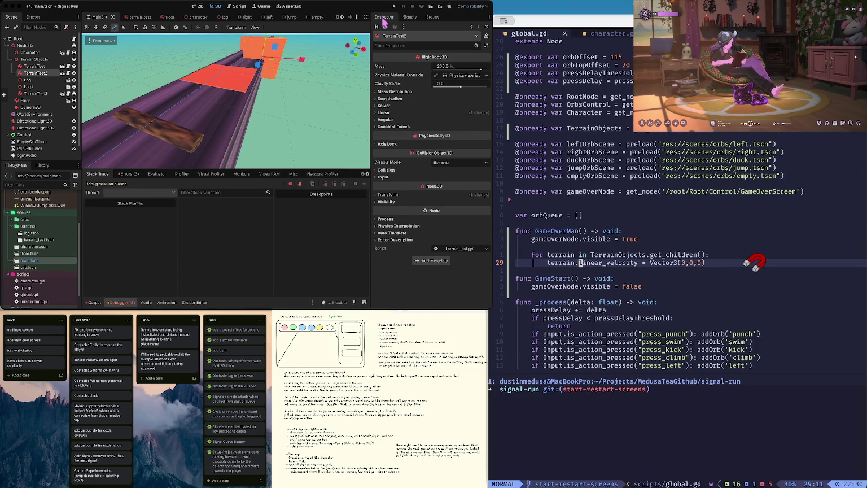
type("in.get_node(")
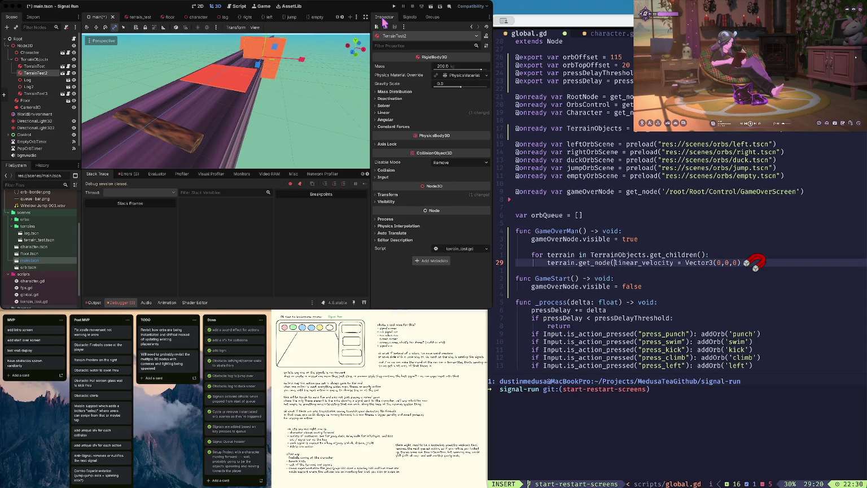
type("'rigid")
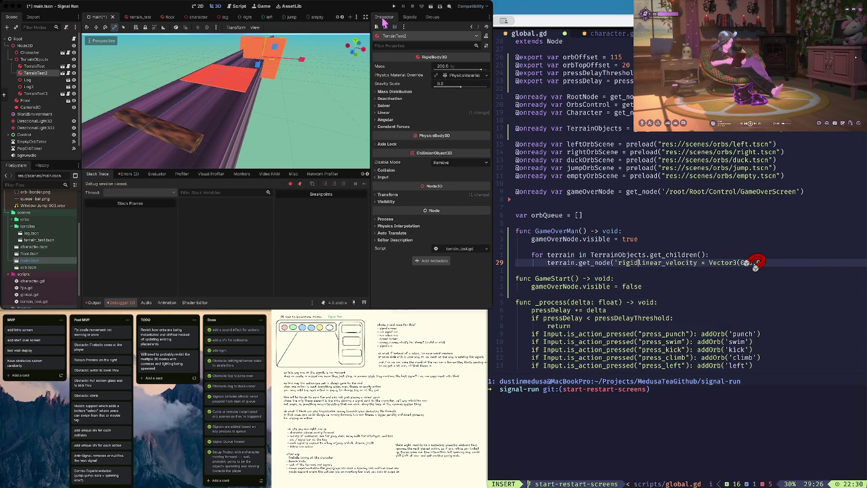
type("-b")
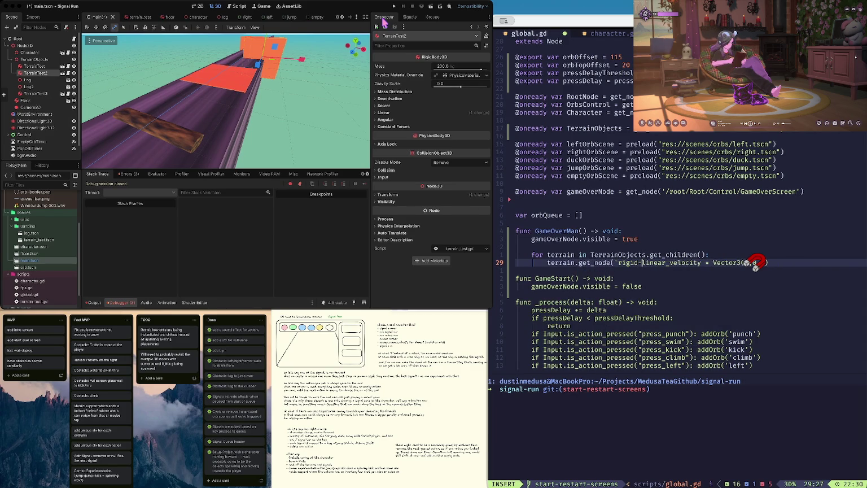
type("ody")
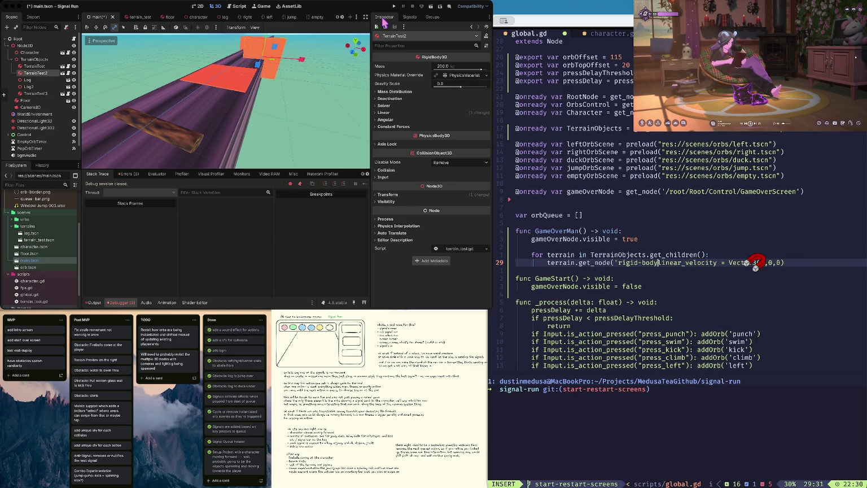
Inspect the log's LogRigidBody3D, then select Log in main.tscn and open global.gd in Godot.
left_click(62, 79)
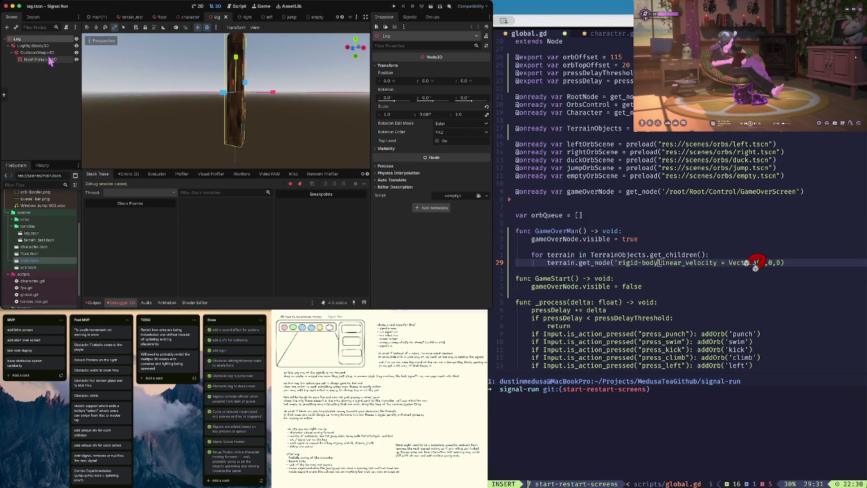
left_click(32, 47)
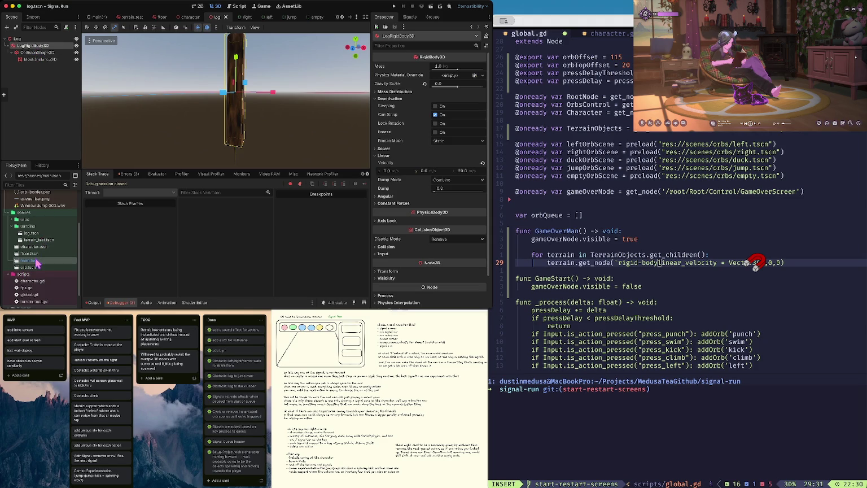
double_click(37, 261)
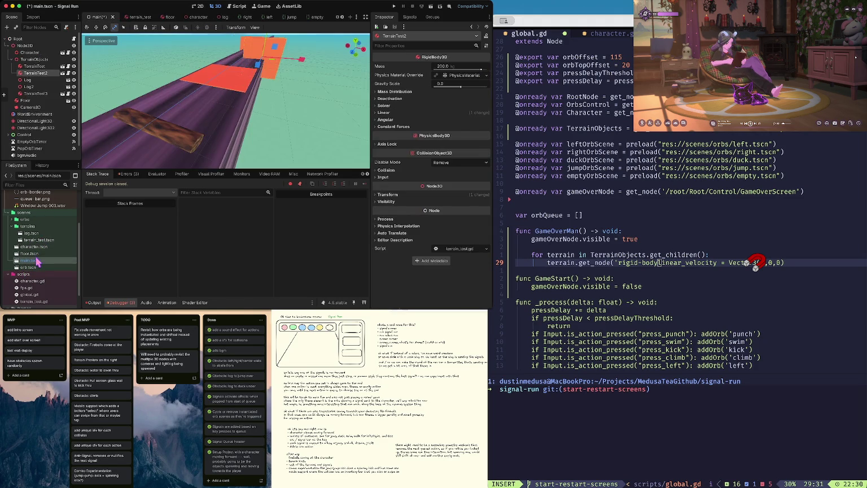
left_click(36, 80)
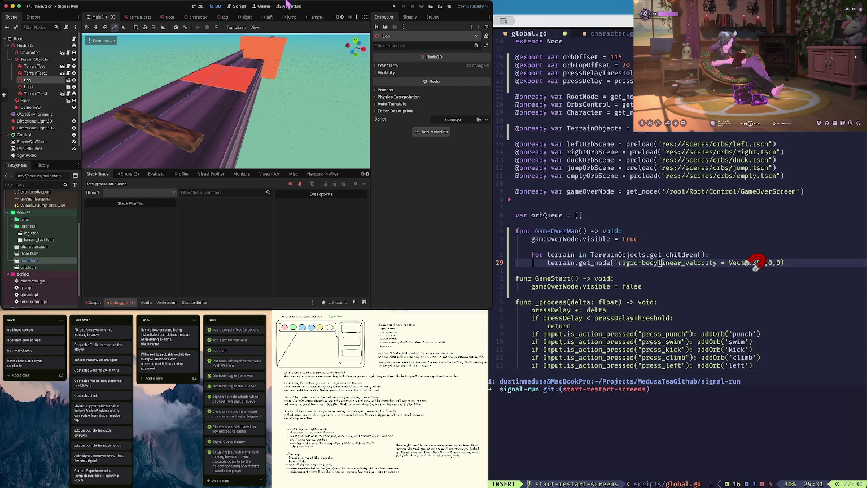
left_click(236, 6)
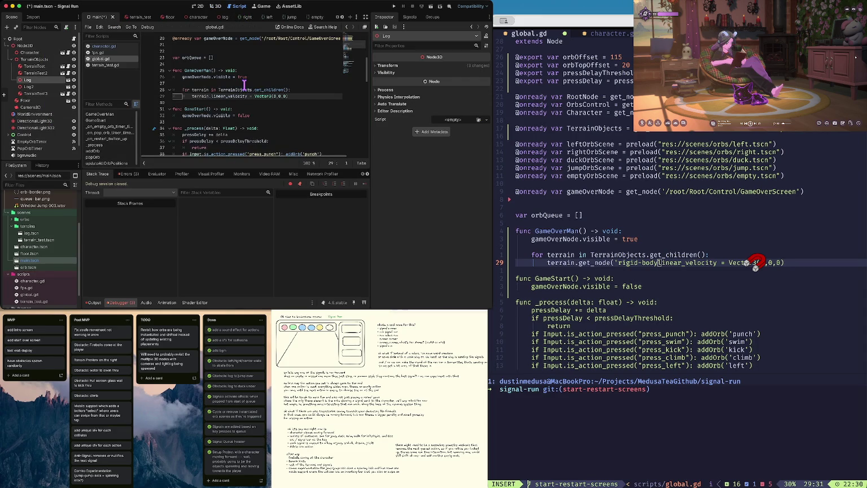
Make the loop set terrain.get_child(0).linear_velocity, save, and select TerrainTest.
type("get_")
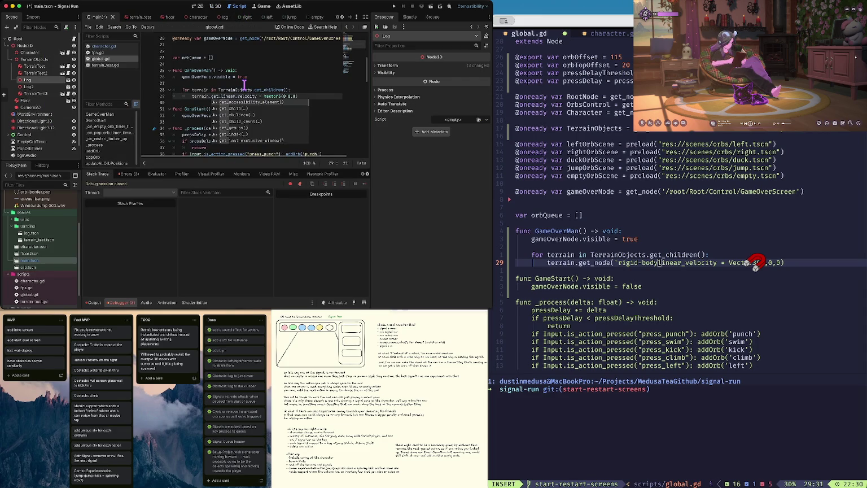
type("child")
key("Return")
type("0)")
type(".linear_v")
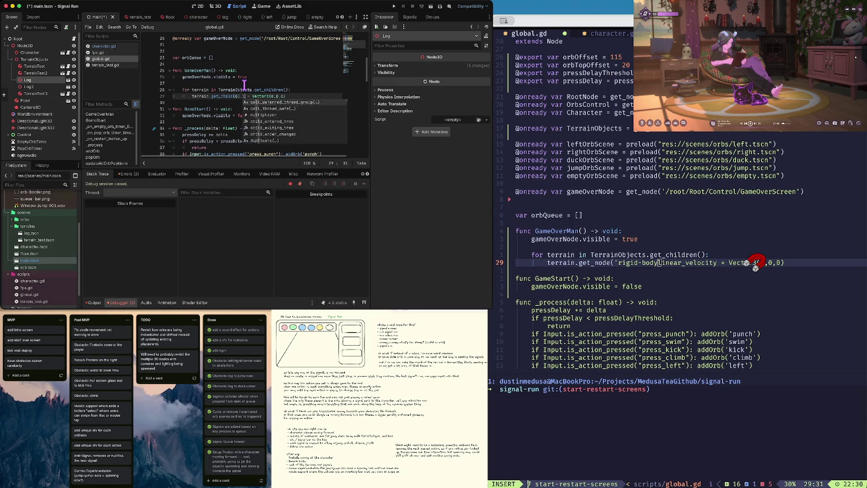
type("elocity")
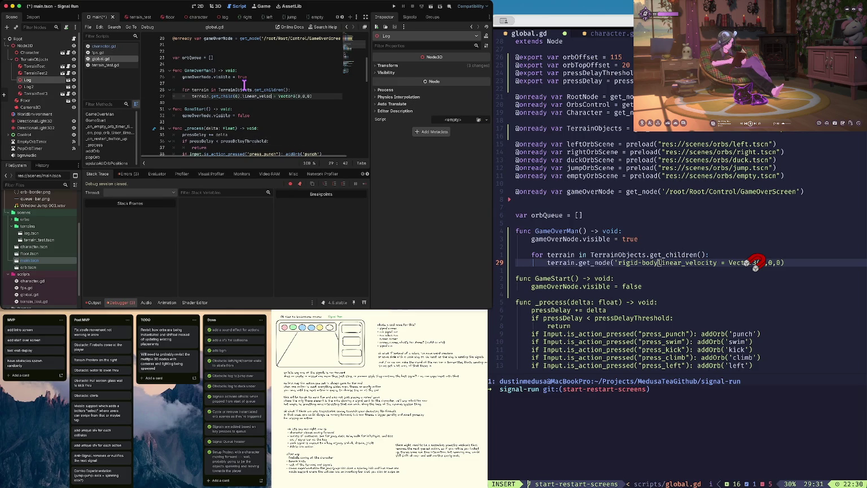
key("ctrl+s")
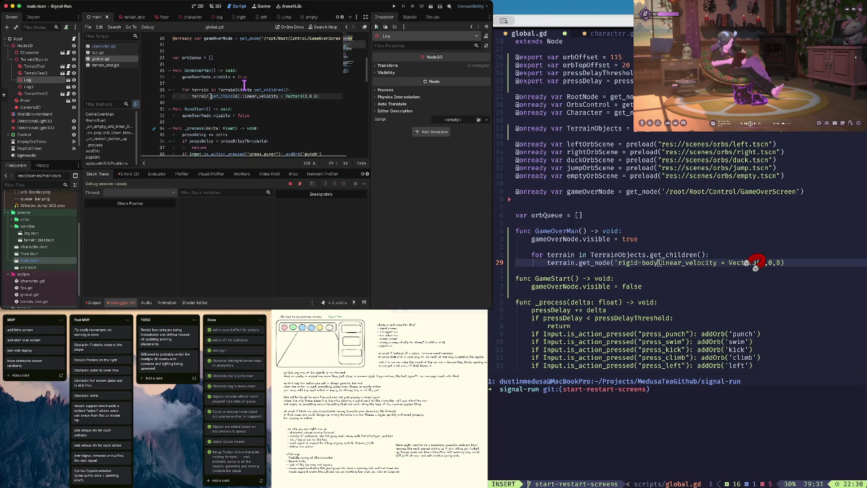
left_click(37, 66)
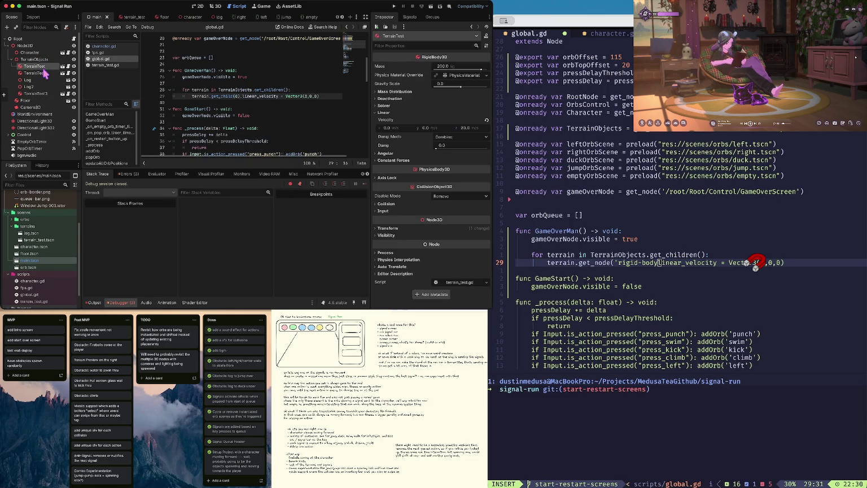
Open the terrain_test scene from the TerrainTest node.
left_click(69, 73)
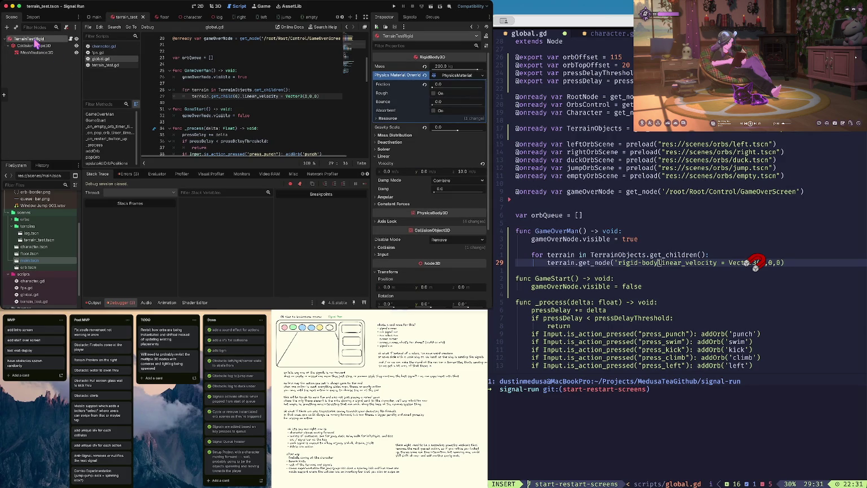
right_click(28, 226)
mouse_move(65, 212)
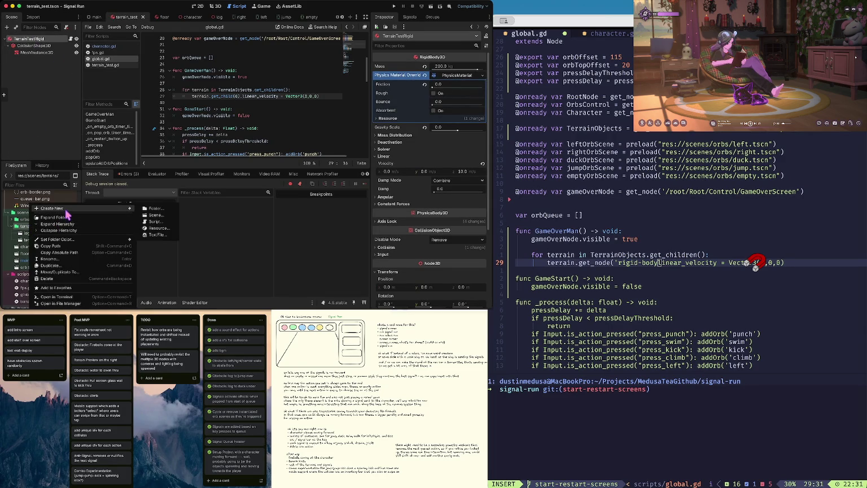
left_click(51, 109)
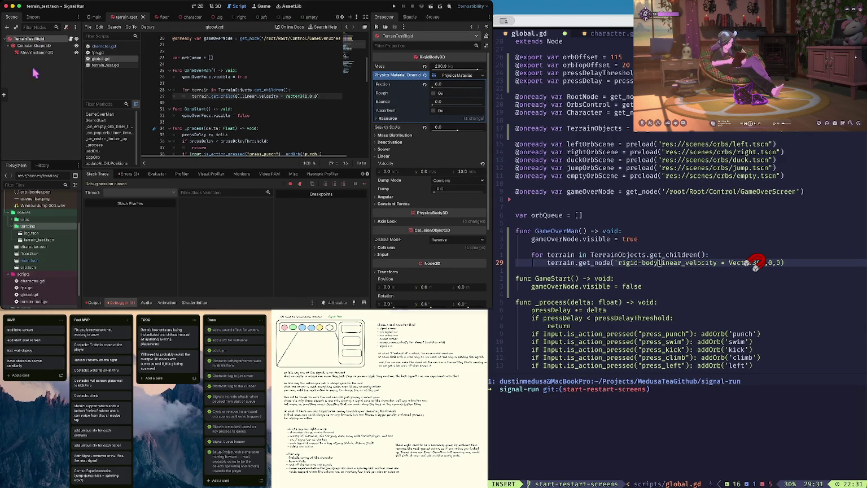
Add a Node3D child and move CollisionShape3D and MeshInstance3D under it.
right_click(19, 40)
left_click(66, 54)
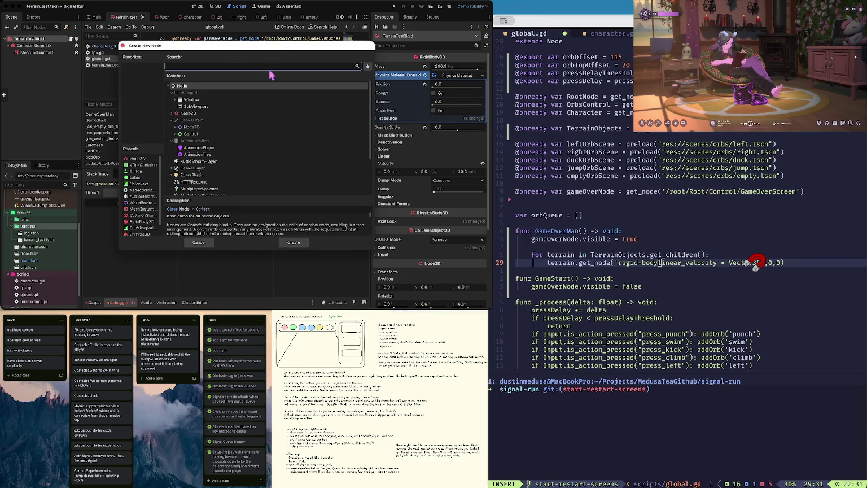
left_click(288, 244)
left_click(25, 46)
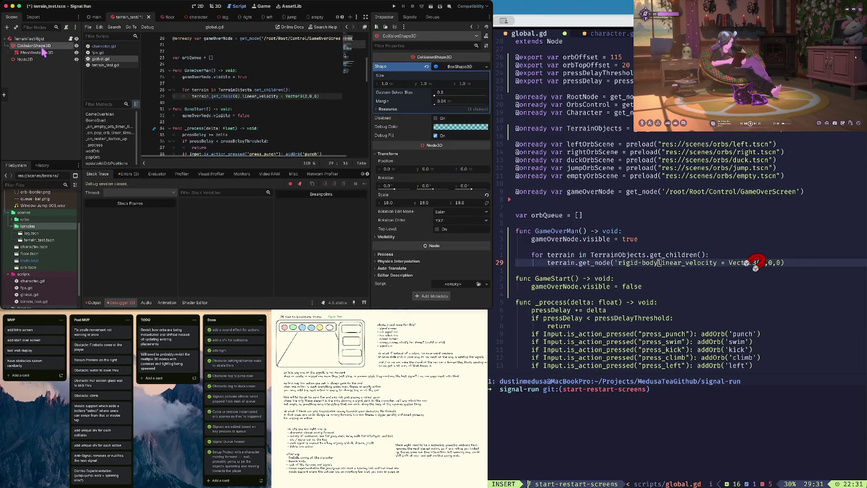
left_click(37, 52, "shift")
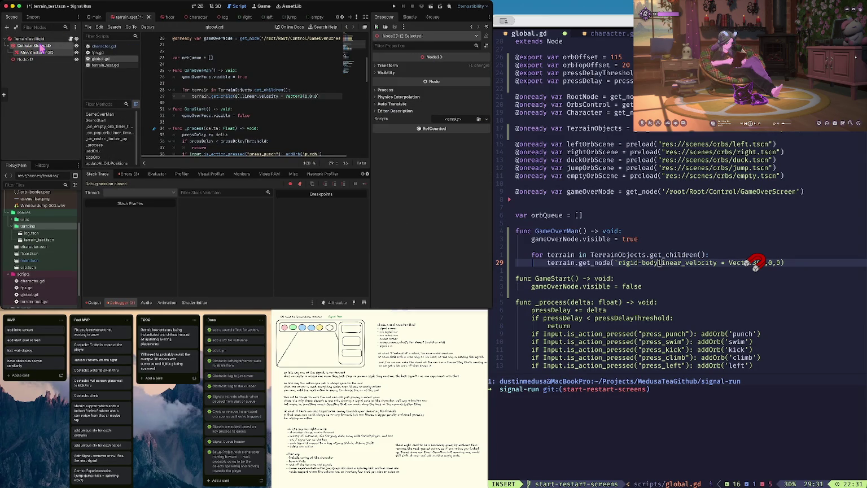
left_click_drag(41, 49, 27, 58)
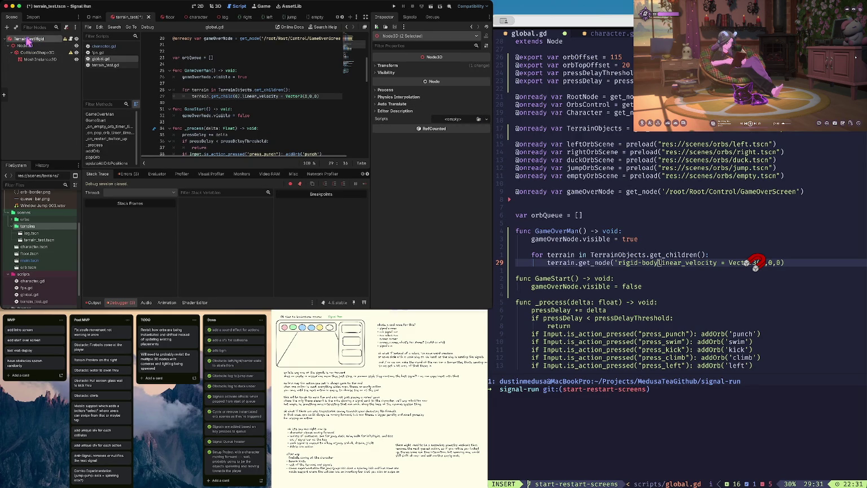
Undo the Node3D wrapper, restoring the original collision and mesh children.
left_click(26, 46)
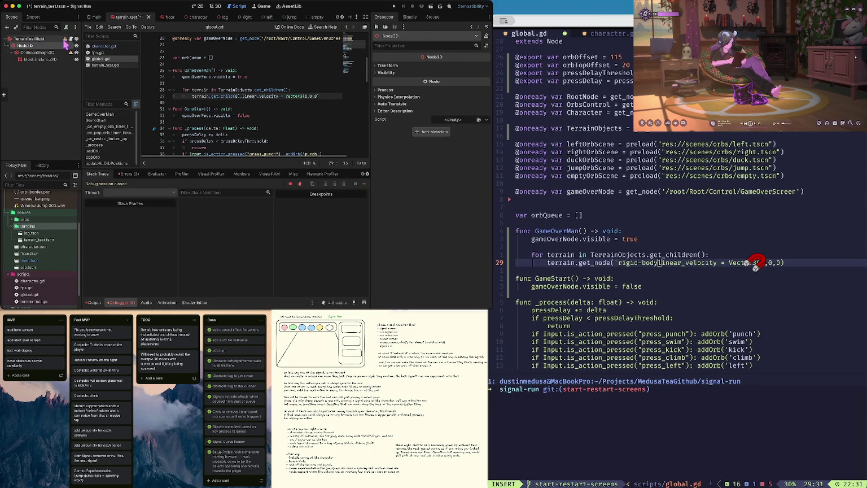
right_click(30, 45)
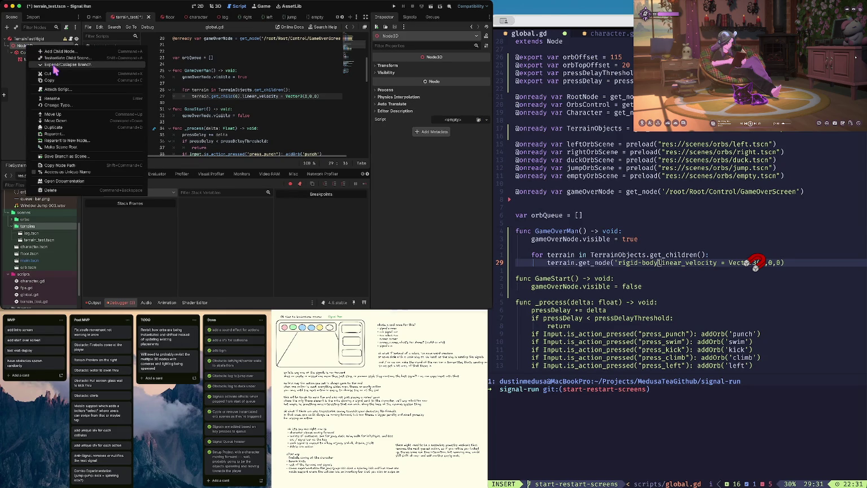
key("Escape")
key("super+z")
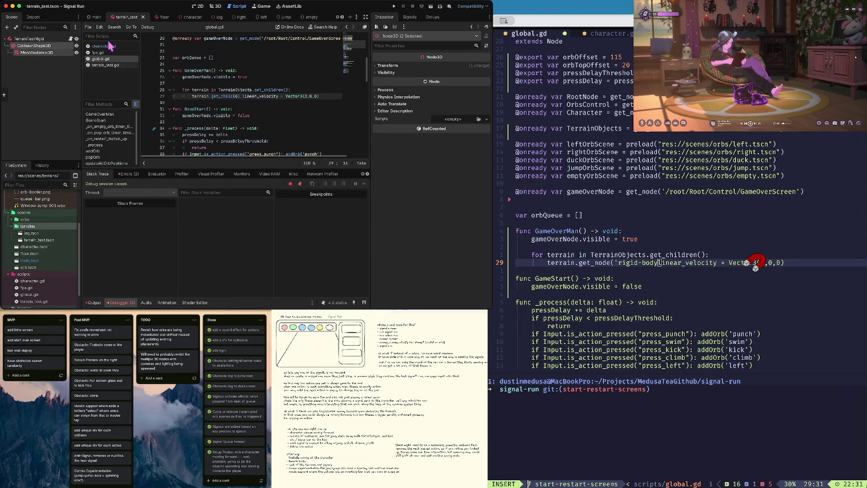
right_click(27, 228)
Create a new 3D scene named Wall in the terrains folder.
mouse_move(80, 209)
left_click(163, 214)
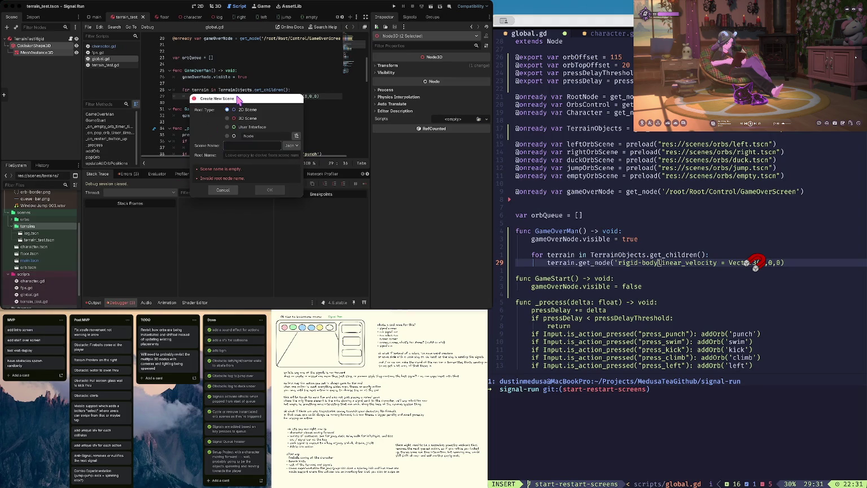
left_click(229, 118)
type("W")
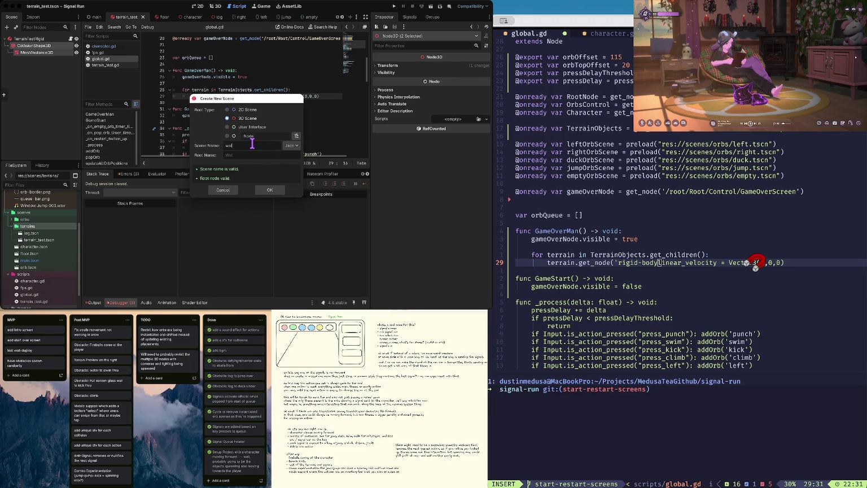
left_click(266, 191)
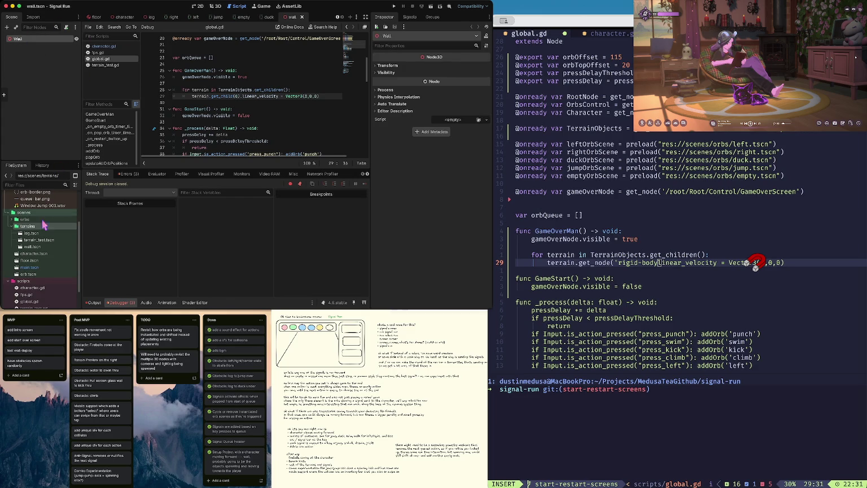
Copy the three terrain_test nodes and paste them under the Wall root.
left_click(36, 240)
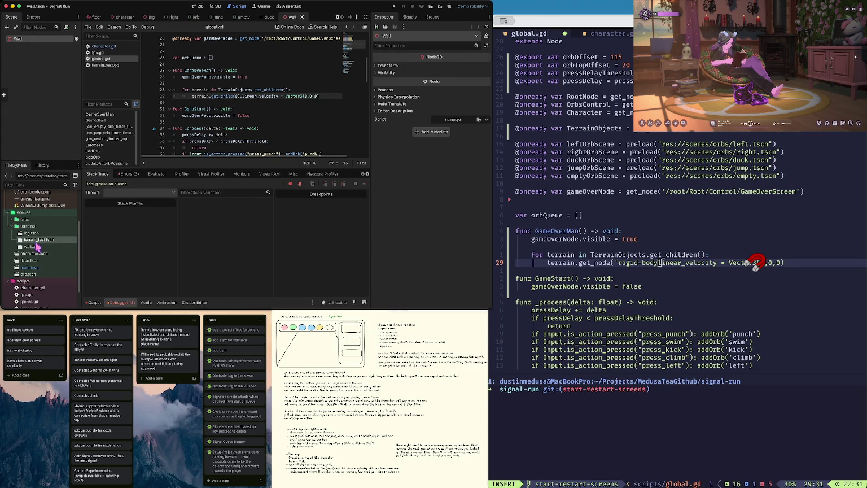
double_click(36, 242)
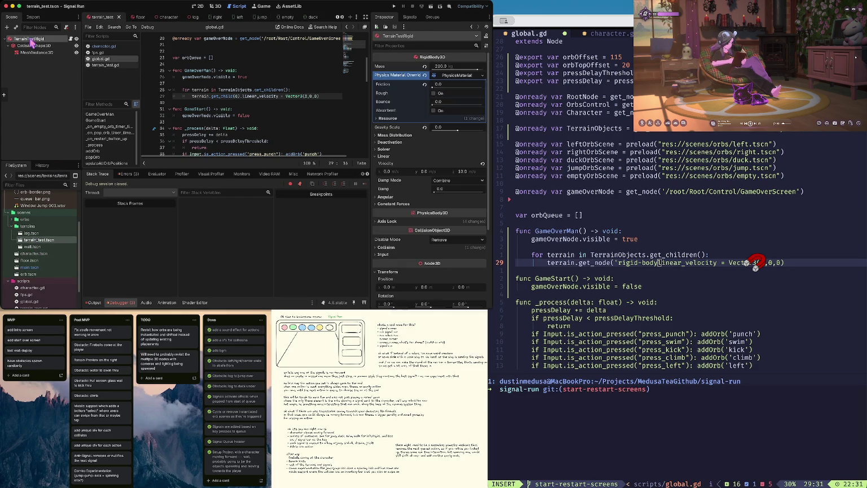
left_click(33, 53, "shift")
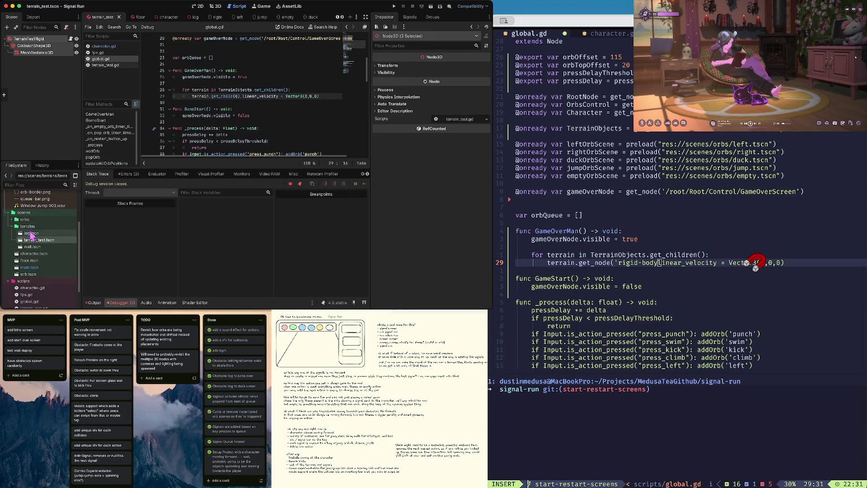
left_click(31, 233)
double_click(31, 247)
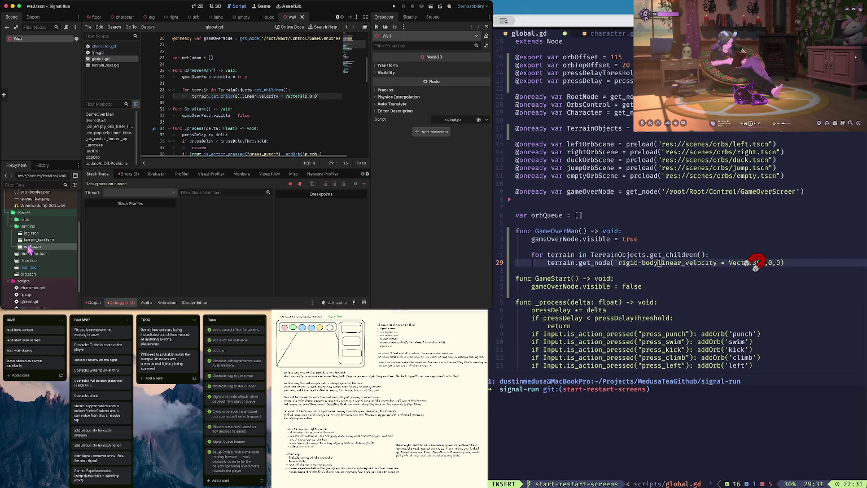
left_click(20, 39)
key("ctrl+v")
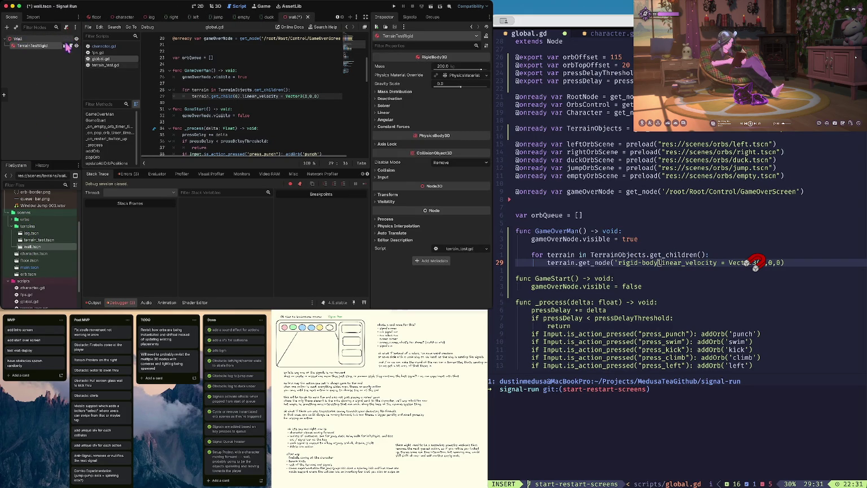
key("ctrl+z")
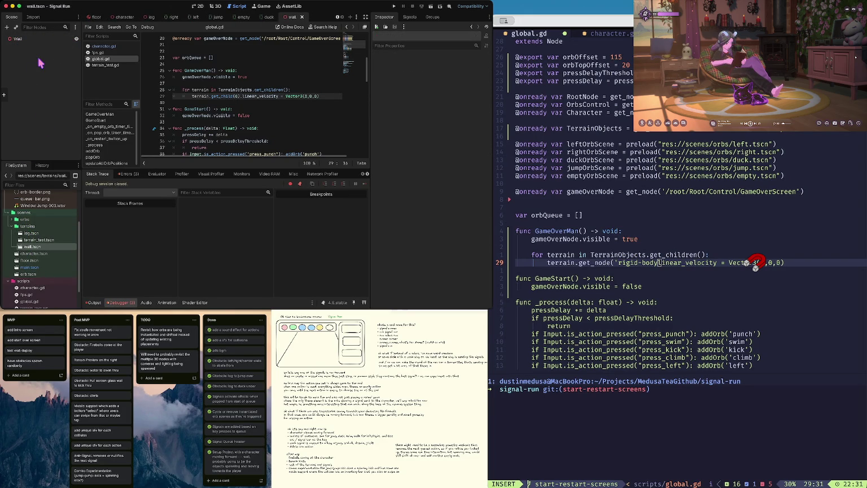
key("ctrl+shift+z")
Check the pasted TerrainTestRigid's node actions, then undo the paste.
right_click(44, 49)
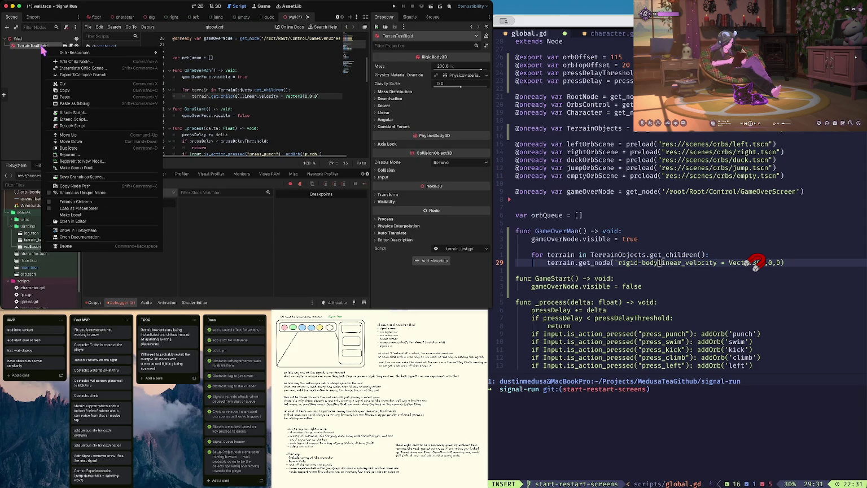
left_click(91, 74)
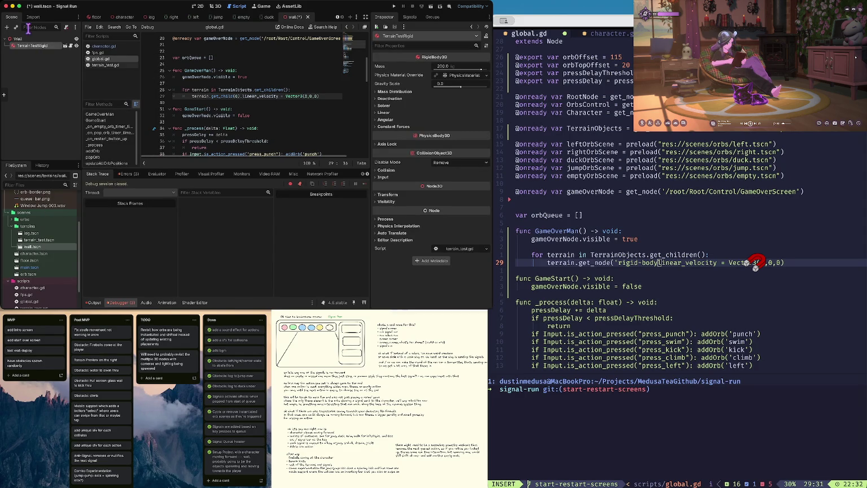
right_click(56, 50)
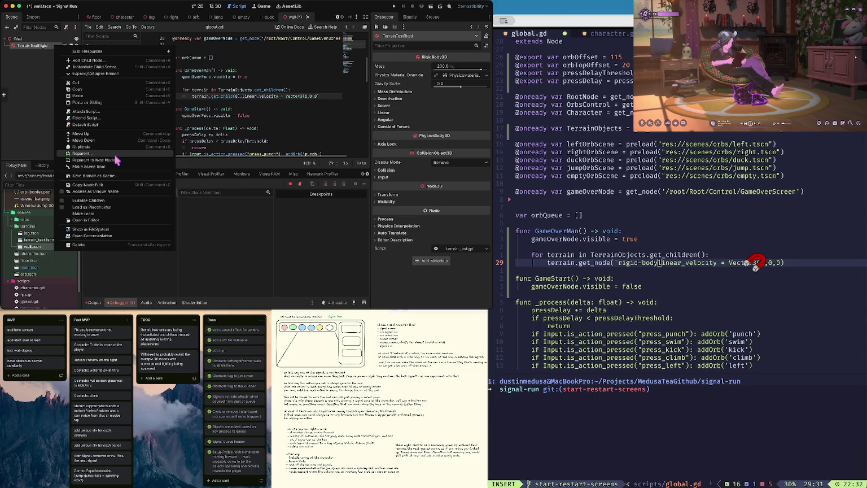
left_click(45, 131)
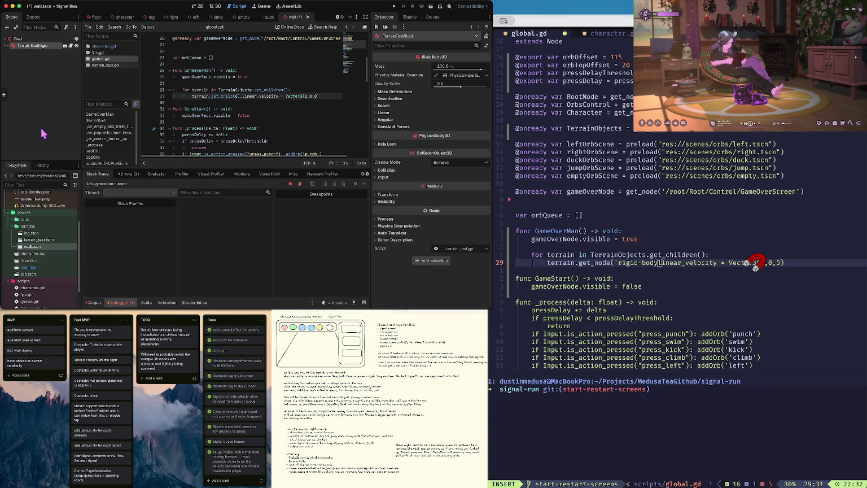
key("ctrl+z")
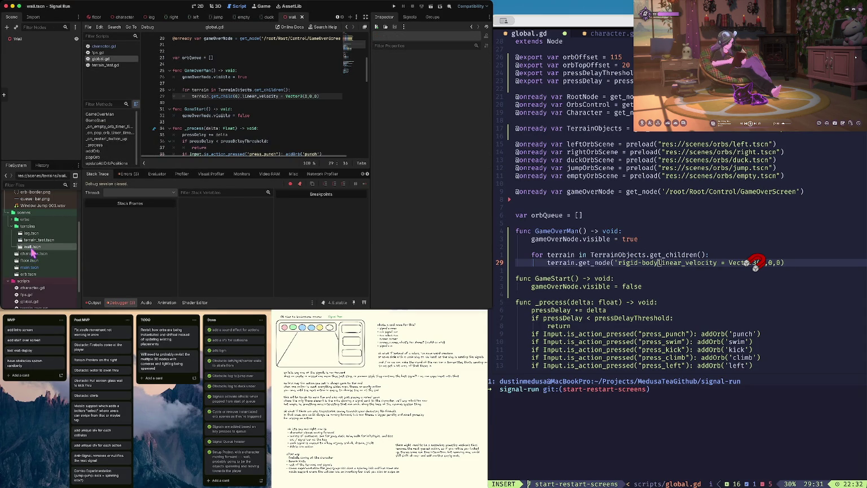
Delete wall.tscn and bring up actions for the TerrainTestRigid root.
right_click(32, 253)
left_click(65, 275)
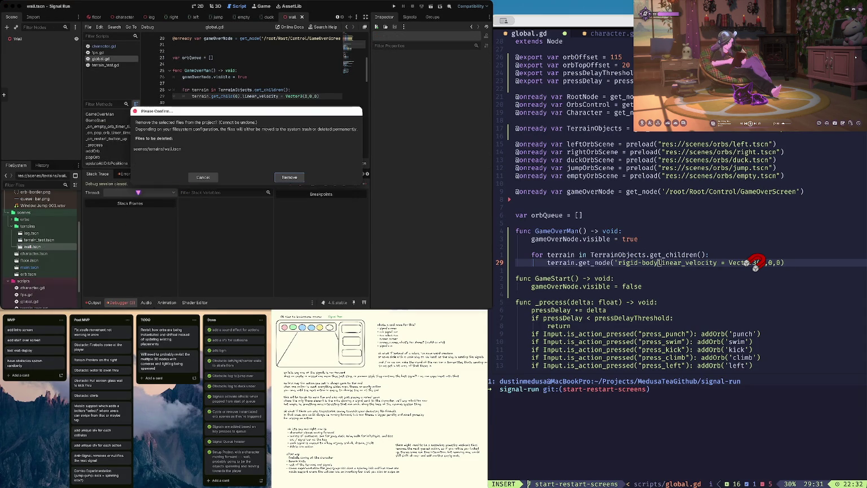
left_click(288, 178)
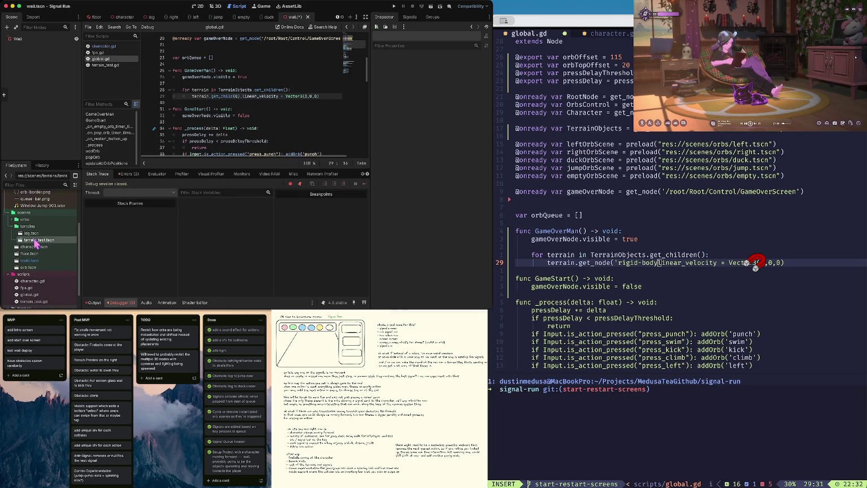
left_click(29, 39)
right_click(29, 40)
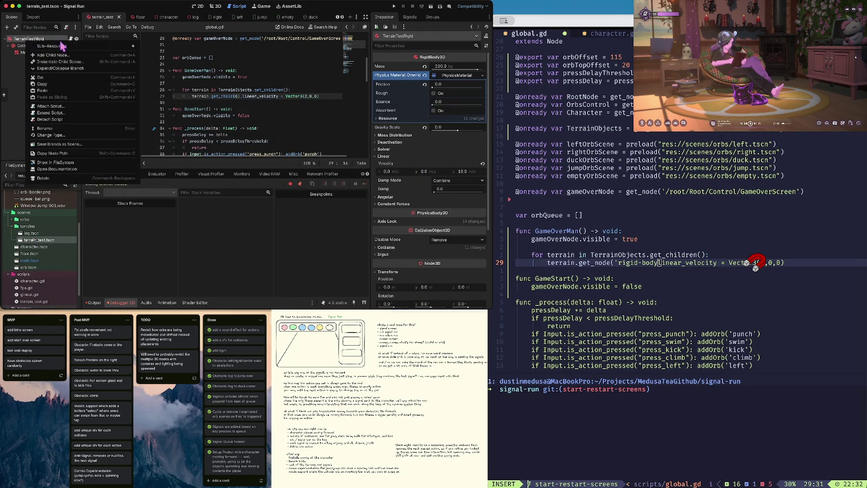
Add a Node3D, make it the scene root above TerrainTestRigid, and save.
left_click(68, 58)
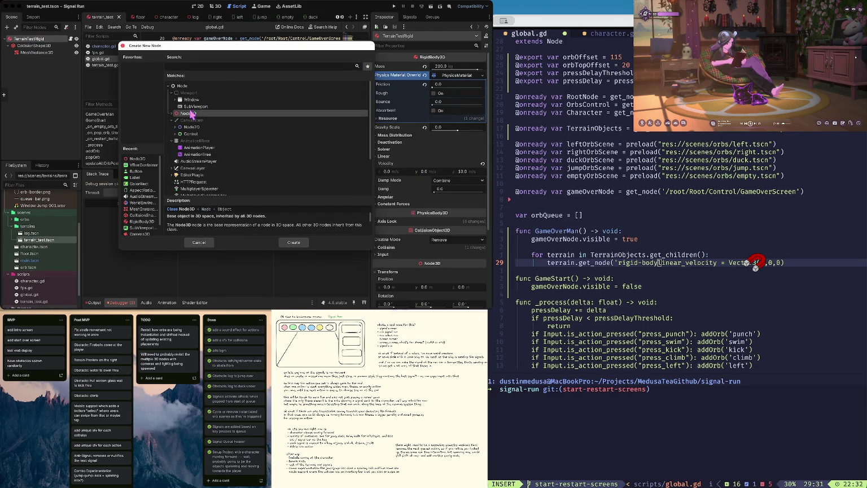
left_click(287, 242)
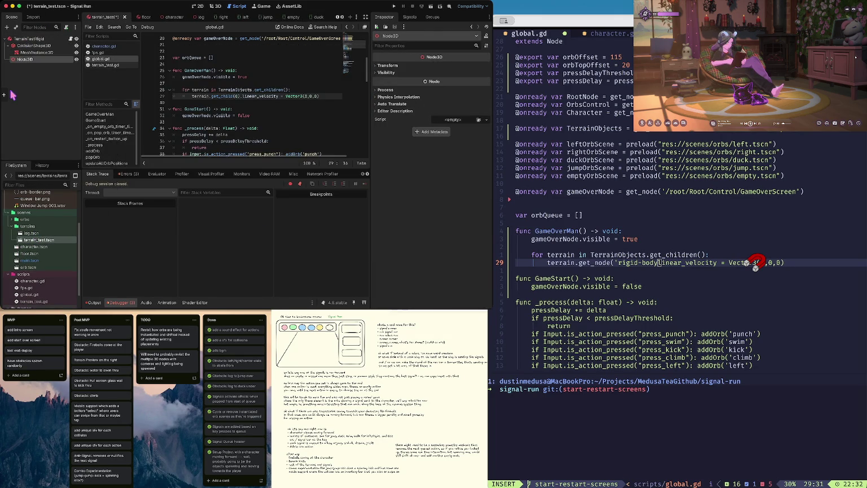
right_click(29, 61)
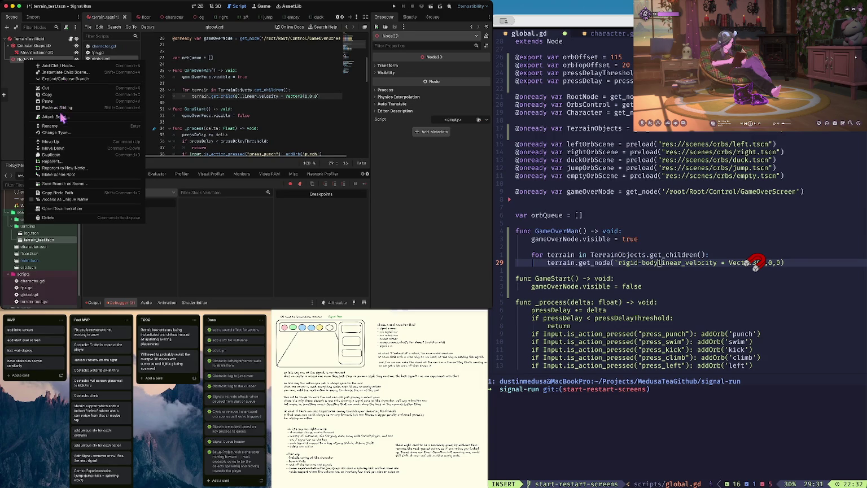
left_click(63, 175)
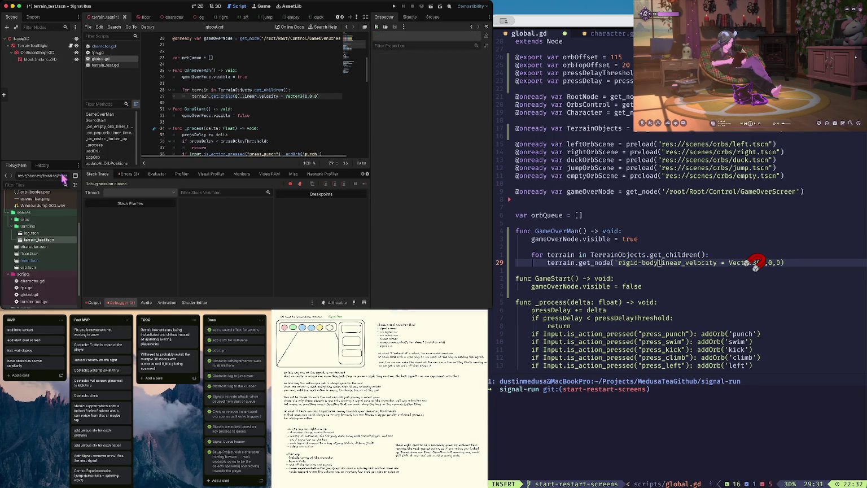
key("ctrl+s")
Run the game, restart it with Go Again, then stop it.
key("super+r")
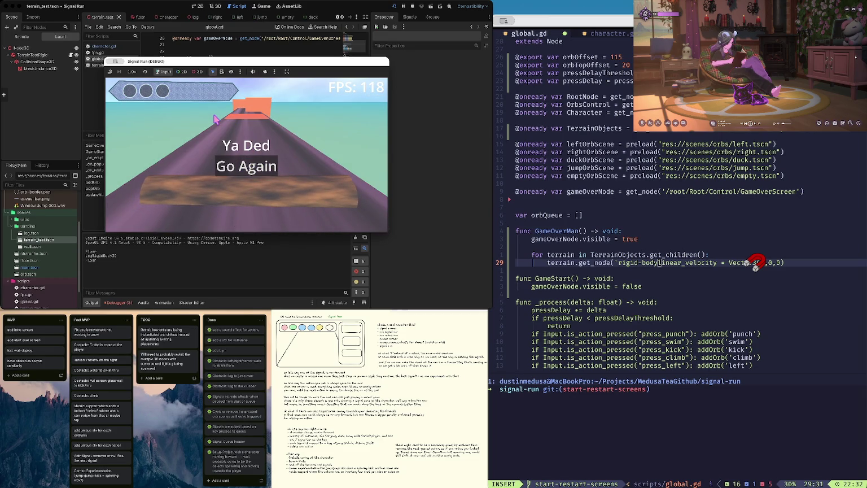
left_click(235, 164)
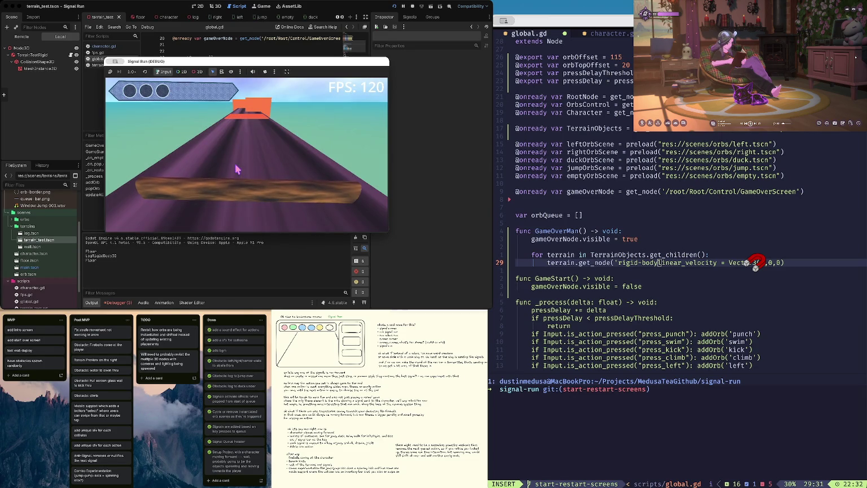
left_click(412, 7)
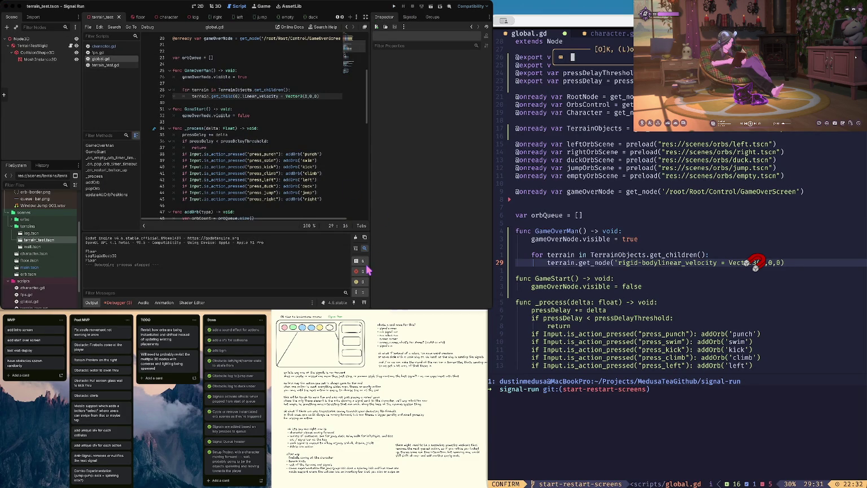
Undo the stray script edit, move to the terminal split, and stage and show git status.
type("lku")
key("ctrl+w")
key("j")
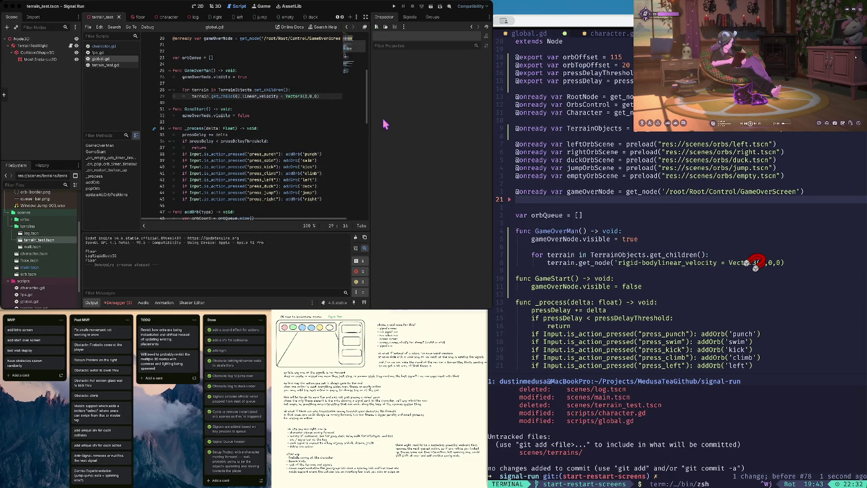
key("Return")
Commit with 'game end/start event handling to global, stopping linear velocitys on…', push, and clear.
type("git commit -m \"")
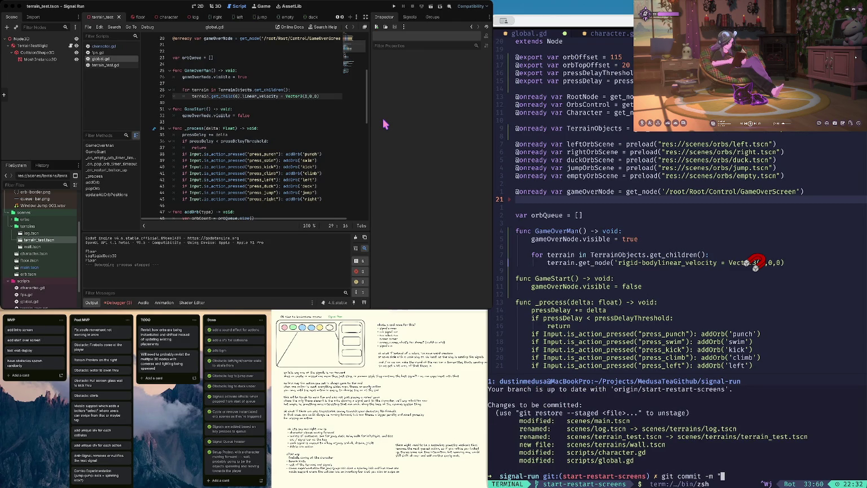
type("game end/start ")
type("event handling to global,")
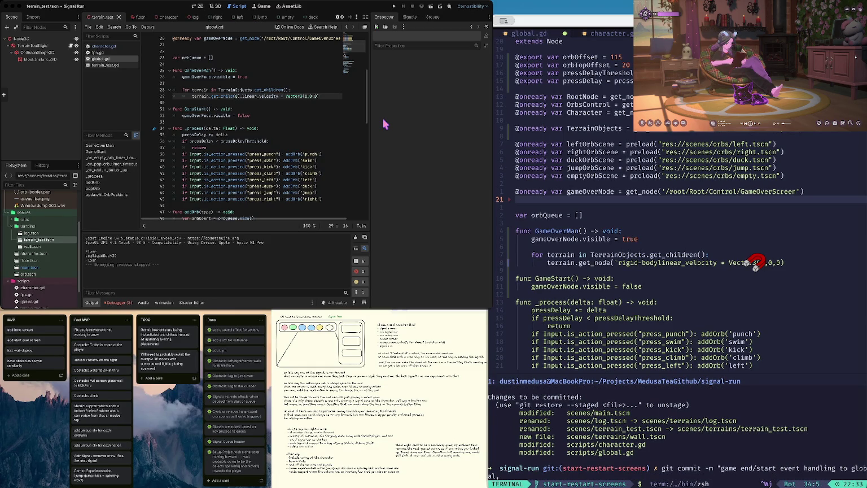
type(" stopping linear velocitys ")
type("on game over\"")
key("Return")
type("git push")
key("Return")
type("clear")
key("Return")
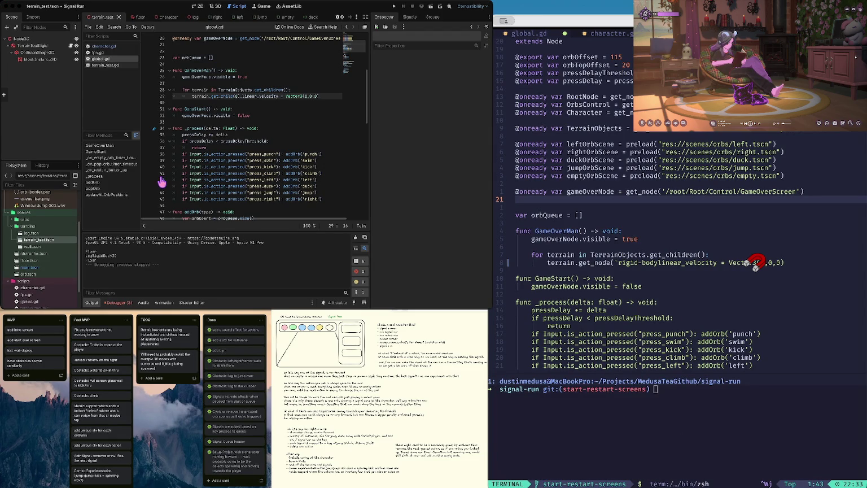
Fill in get_child(0) on line 29, then check what TerrainObjects refers to.
left_click(233, 95)
type("0")
left_click(216, 101)
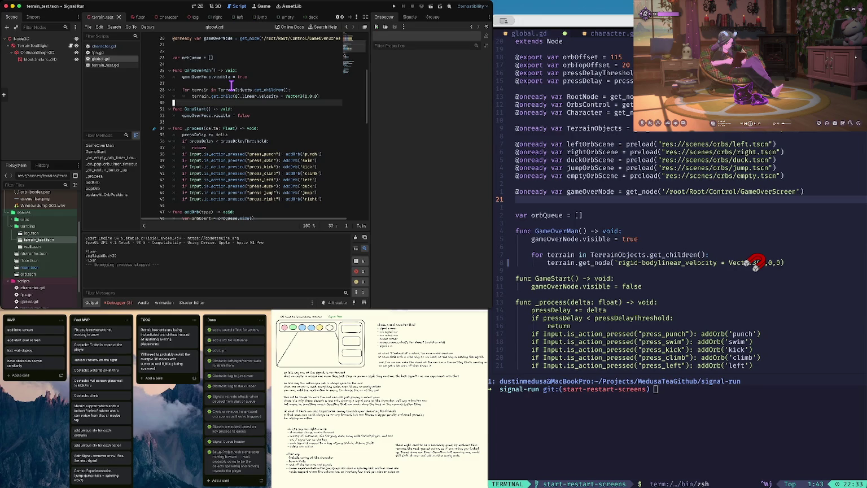
left_click(231, 89)
scroll(230, 87, "up", 1)
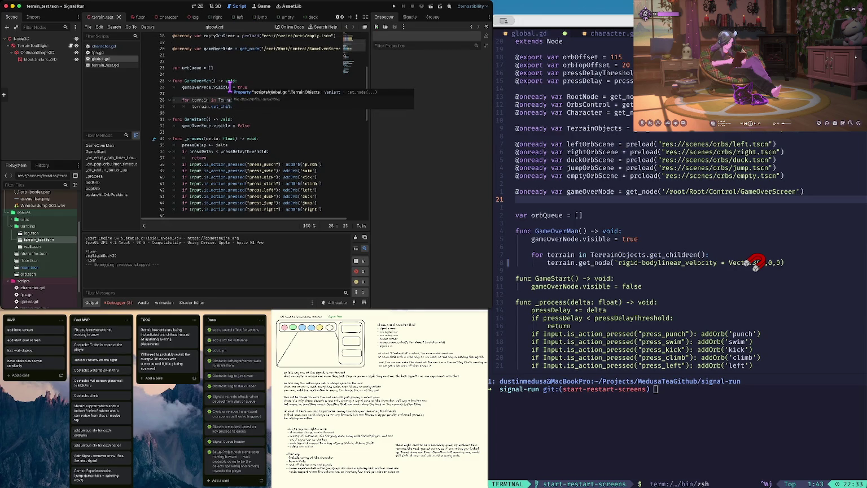
scroll(229, 86, "up", 1)
left_click(211, 100)
left_click(239, 83)
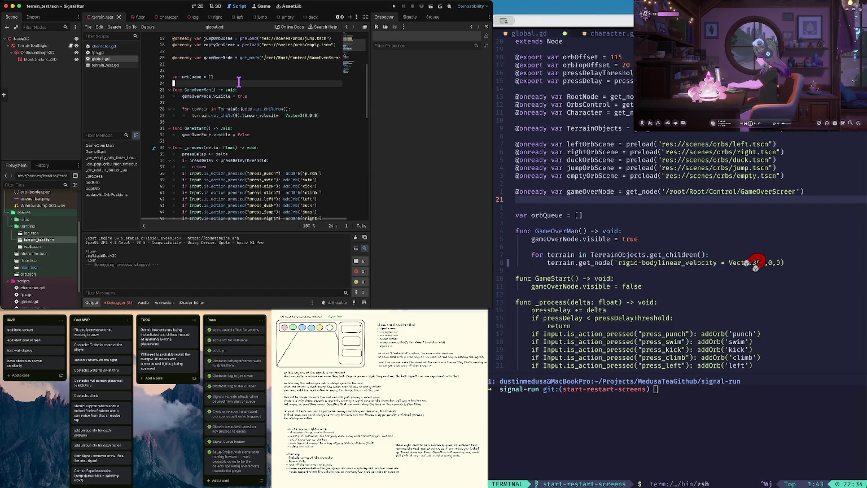
key("Down")
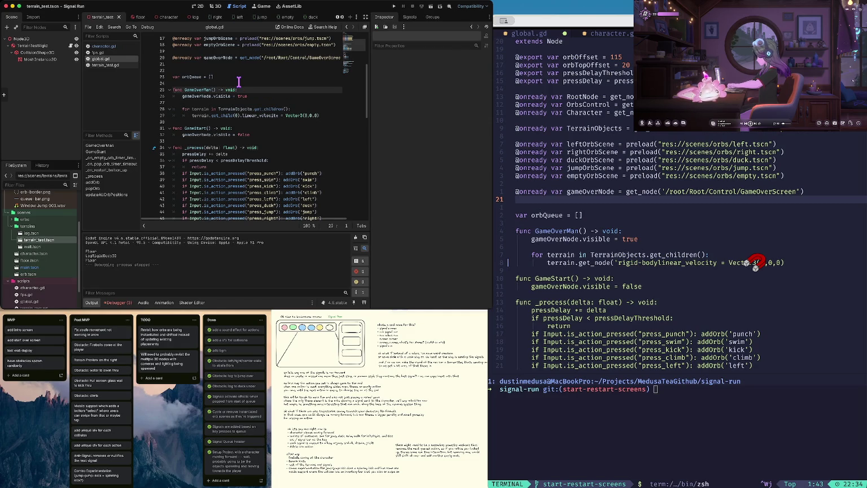
key("Up")
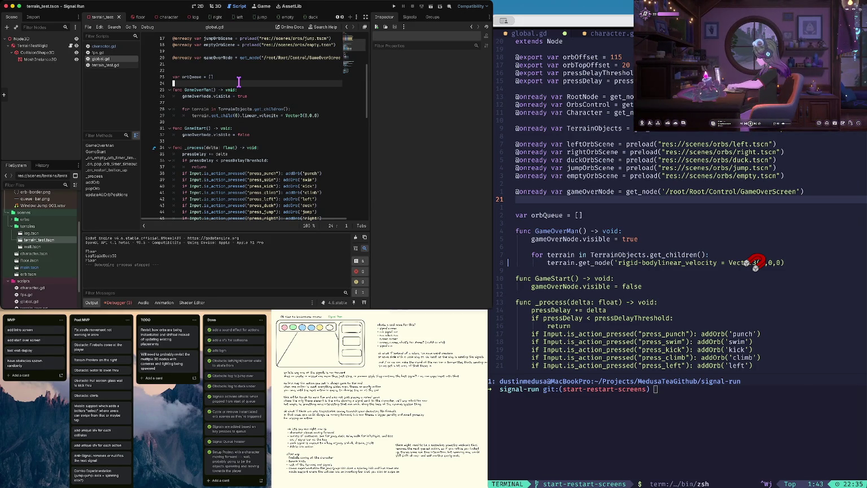
key("Down")
key("Down")
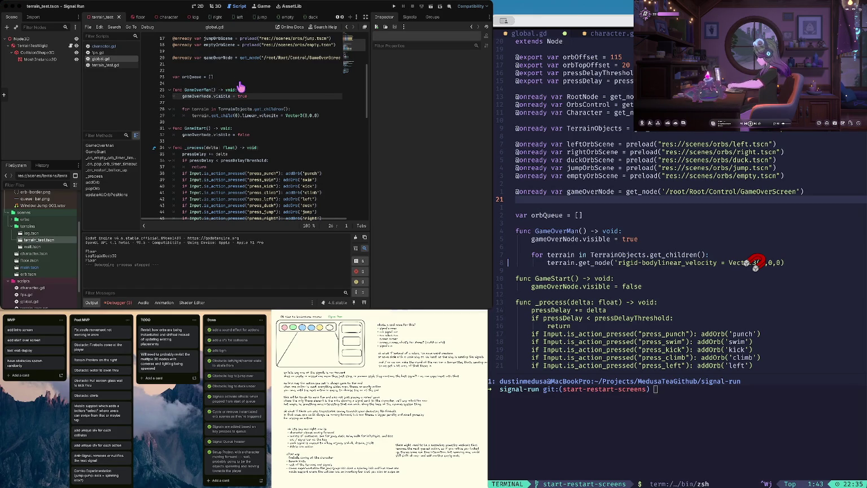
key("alt+Right")
key("Down")
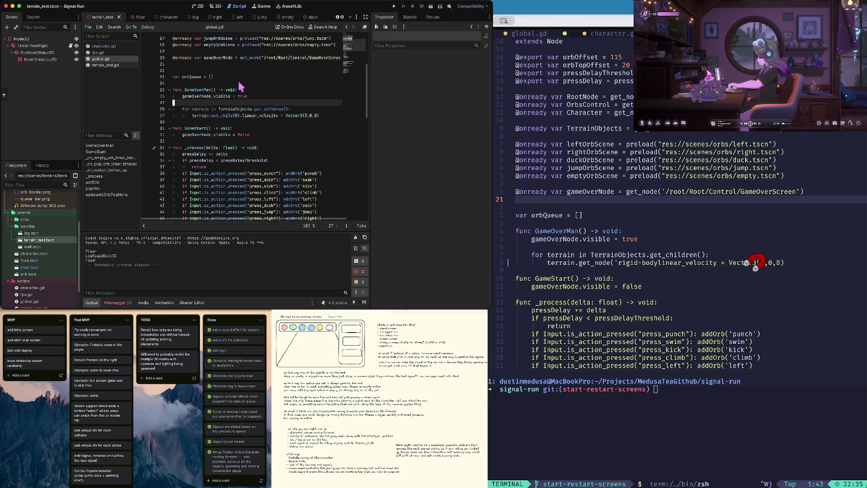
key("super+b")
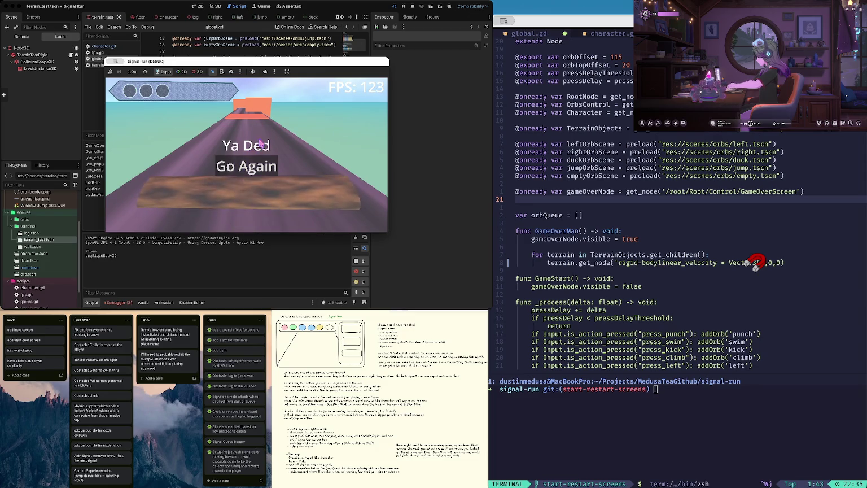
key("Return")
left_click(413, 6)
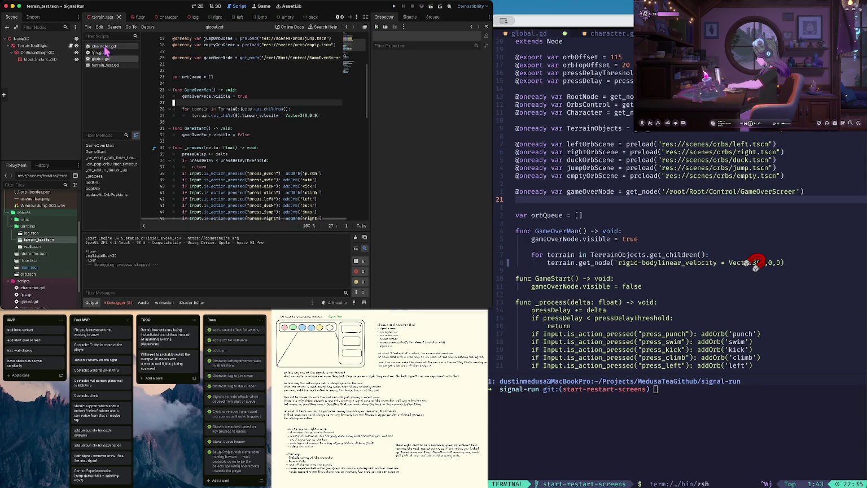
key("Down")
key("Down")
key("Down")
Paste the for-terrain loop and its linear_velocity reset line into GameStart.
key("Up")
key("Up")
key("Up")
key("Down")
key("Home")
key("Down")
key("Down")
key("Down")
key("End")
key("Return")
type("for terrain in TerrainObjects.get_children():")
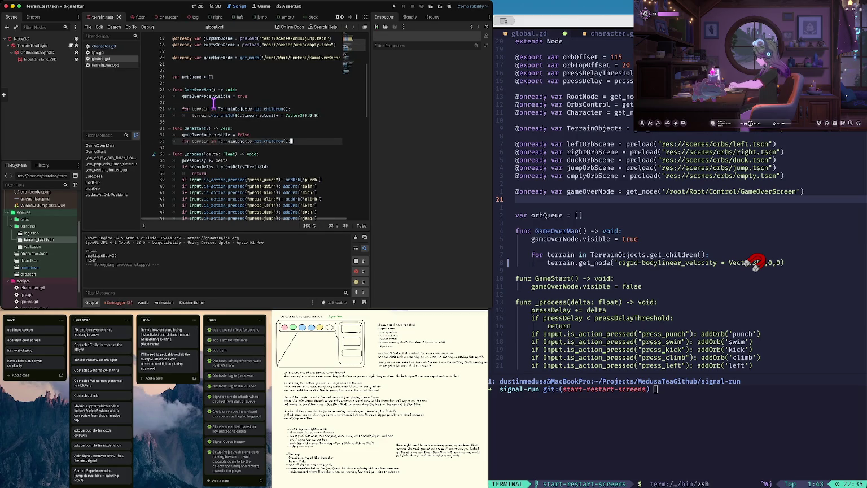
key("Up")
key("Up")
key("Up")
key("super+c")
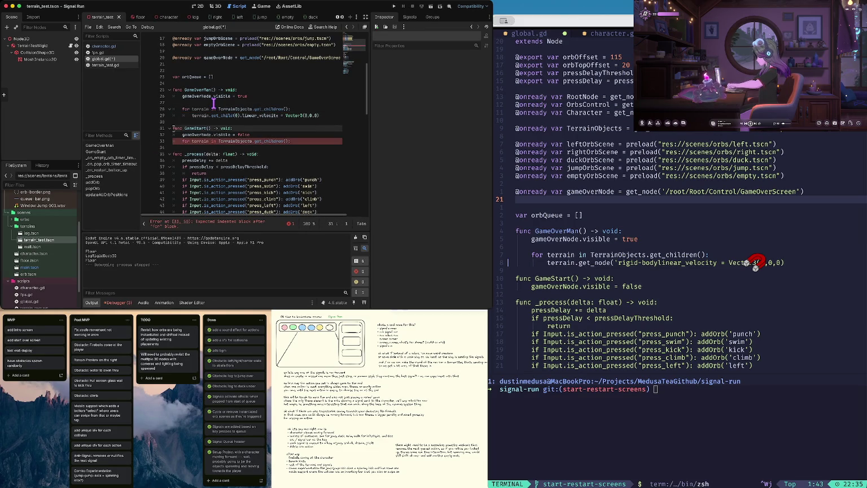
key("Down")
key("Down")
key("Down")
key("Return")
key("super+v")
Add a blank line above the loop and try Vector3(0,0,10), then revert to Vector3(0,0,0).
key("Up")
key("Home")
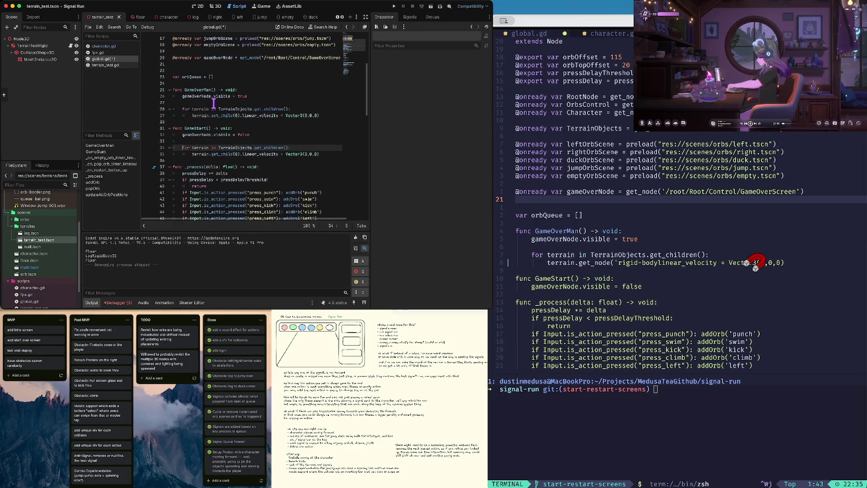
key("Up")
key("Right")
key("Right")
key("Right")
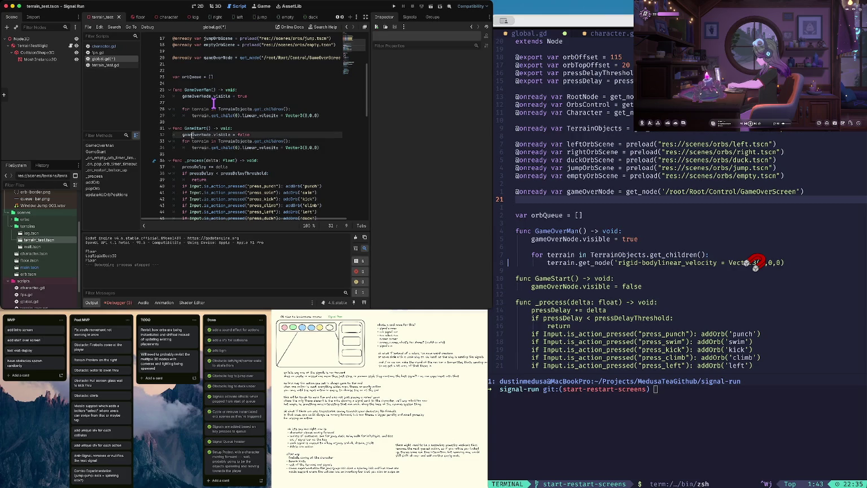
key("Down")
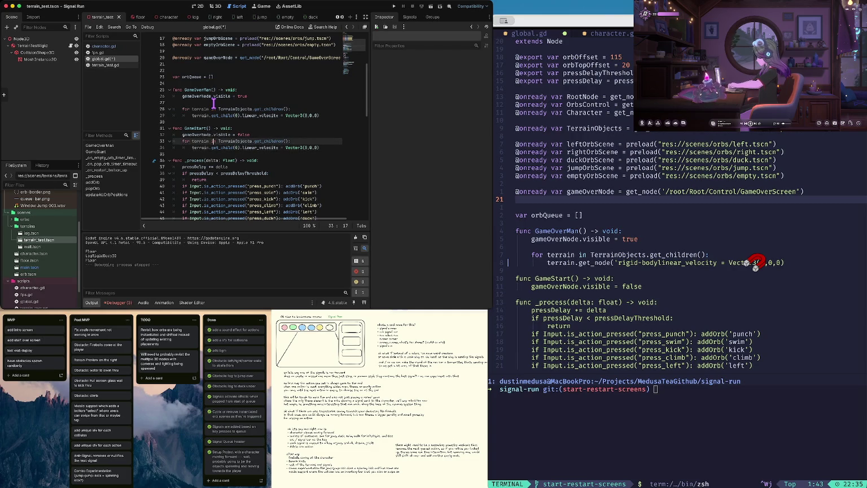
key("Return")
key("Right")
key("Right")
key("Right")
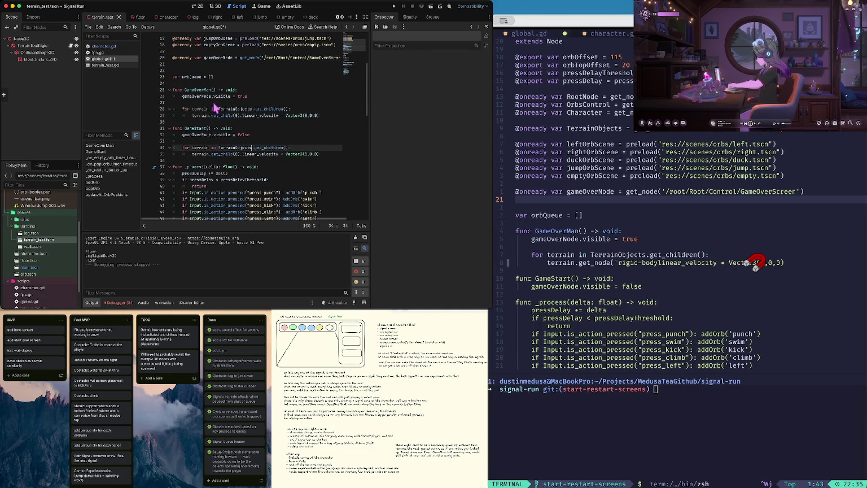
key("Down")
key("alt+Right")
key("alt+Right")
key("End")
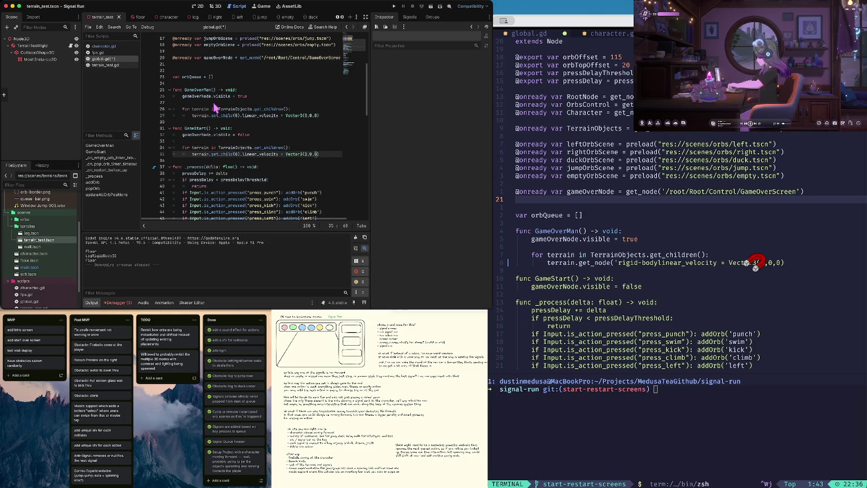
key("Left")
type("1")
key("ctrl+z")
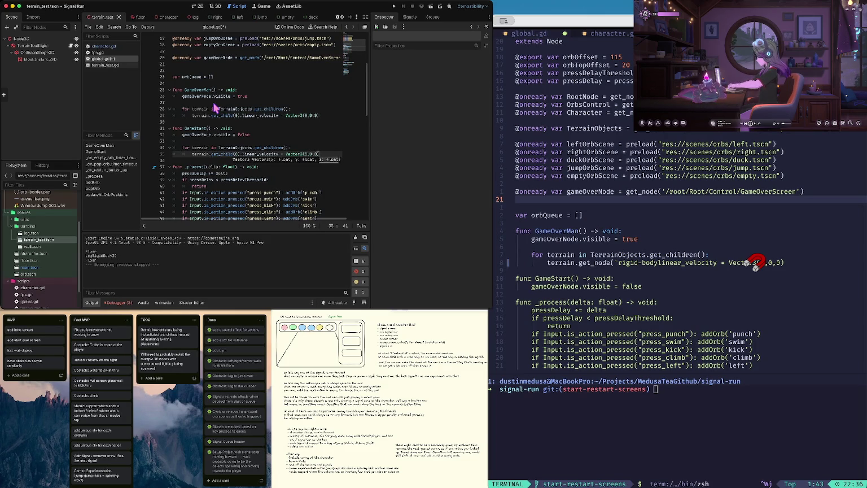
key("ctrl+Home")
key("Down")
key("Down")
key("Down")
type("@expo")
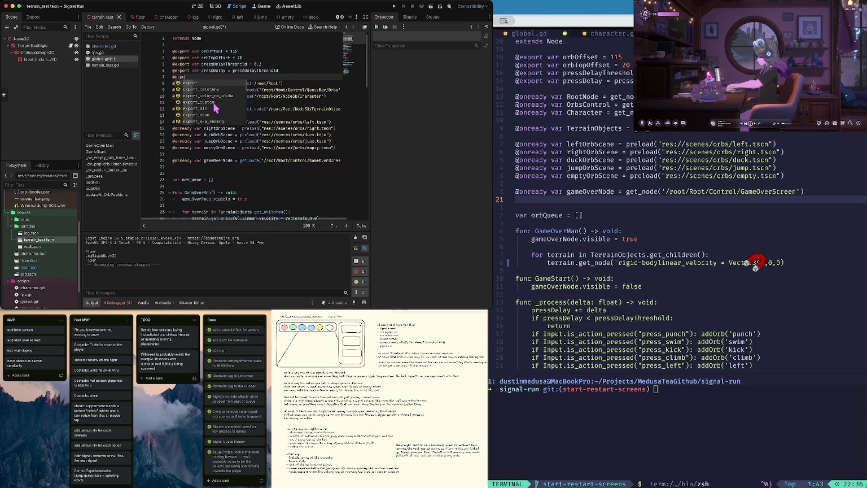
type("rt var")
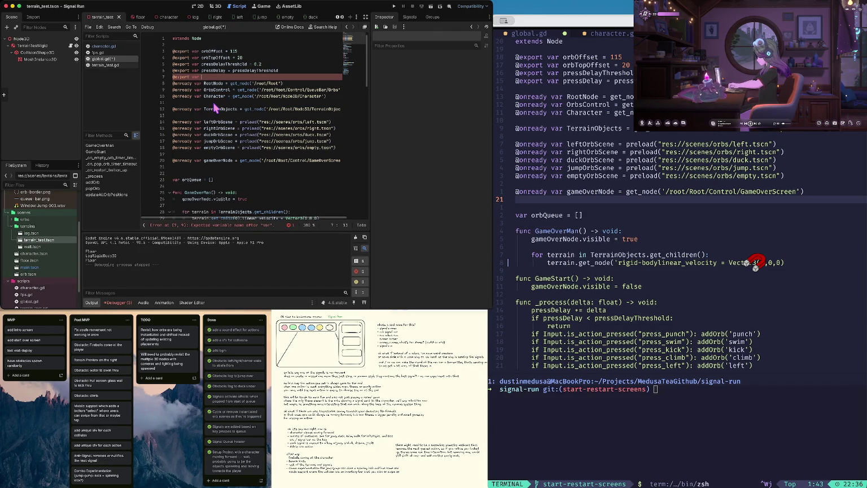
type("terrain")
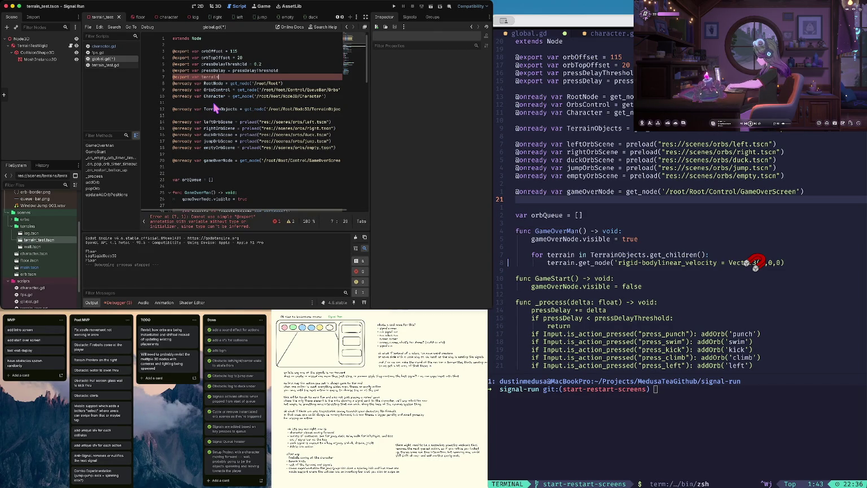
type("l")
type(" 10")
Rename the exported variable to TerrainSpeed with a value of 10.
key("Return")
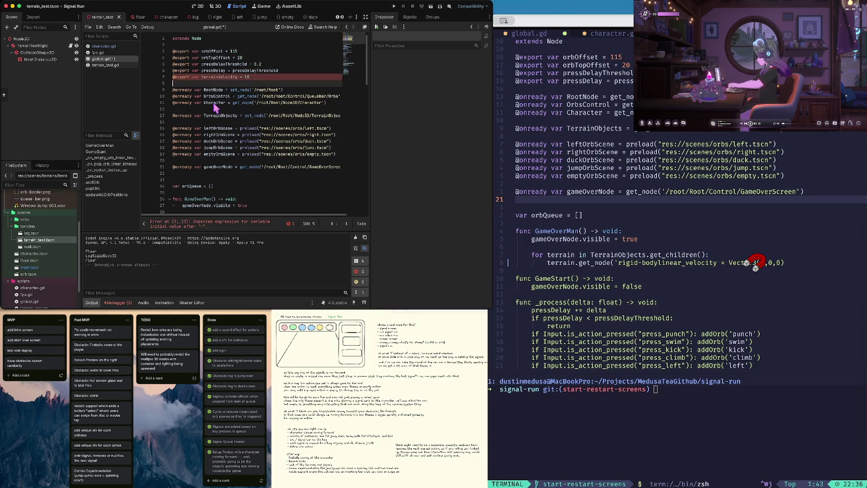
key("Up")
key("alt+Right")
key("alt+Right")
key("alt+Right")
key("BackSpace")
key("BackSpace")
key("BackSpace")
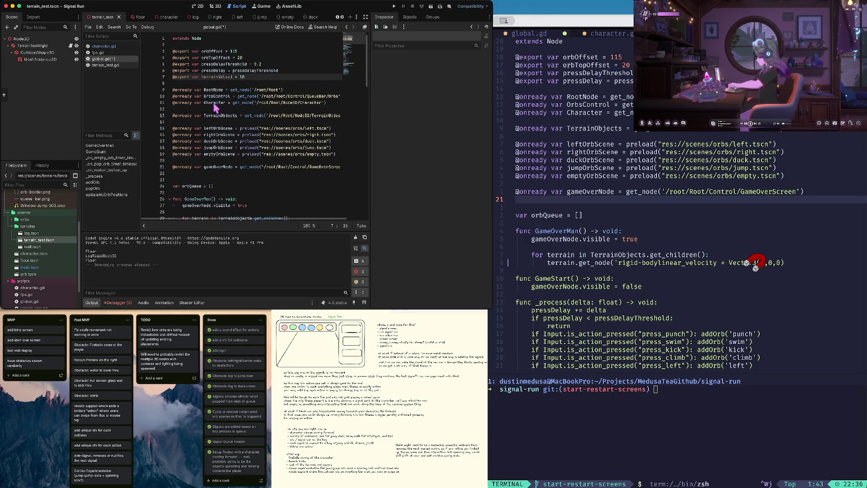
key("BackSpace")
key("BackSpace")
key("BackSpace")
type("Speed")
key("Home")
Make GameStart set each terrain's velocity to Vector3(0,0,terrainSpeed).
key("Down")
key("Down")
key("Down")
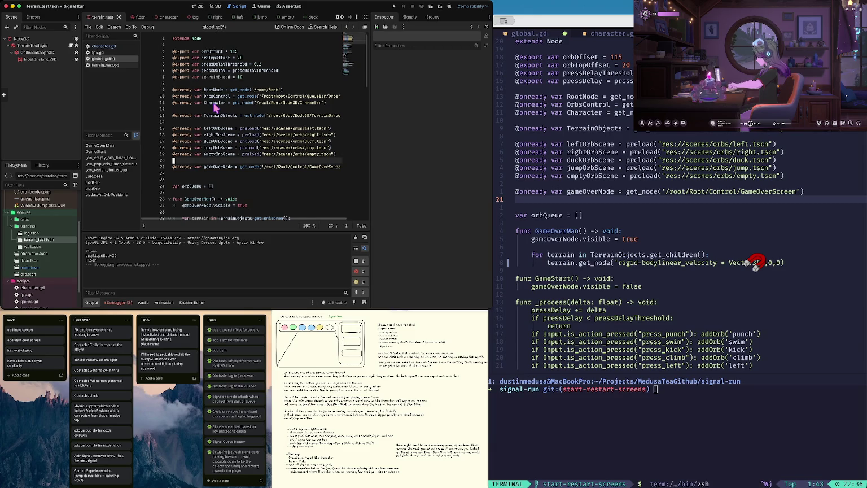
key("Down")
key("Down")
key("Down")
key("alt+Right")
key("alt+Right")
key("alt+Right")
key("alt+Right")
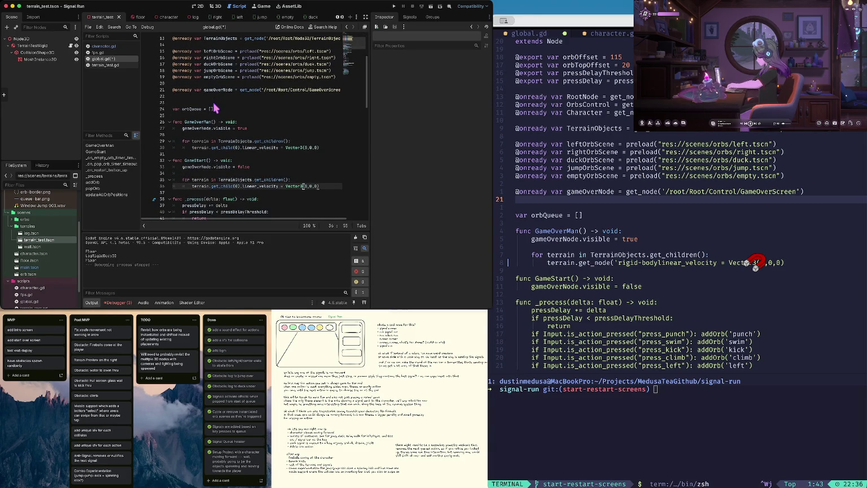
key("Right")
key("Right")
key("Right")
key("Delete")
key("Delete")
type("terr")
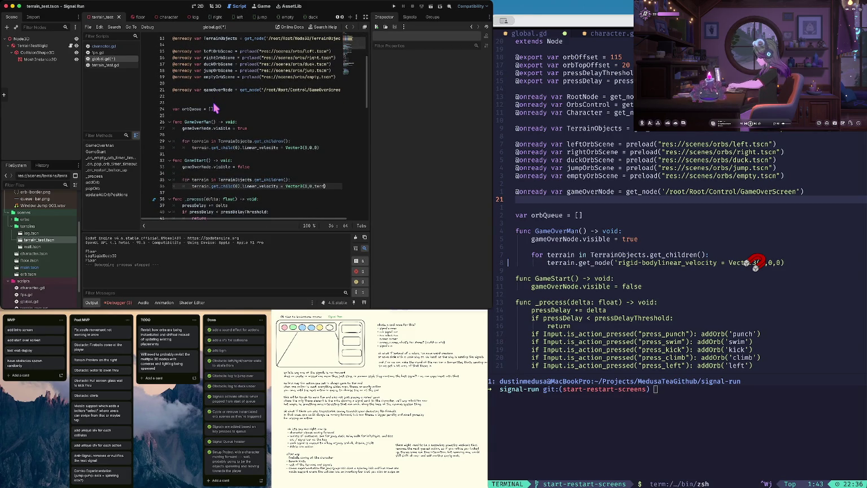
key("Down")
key("Return")
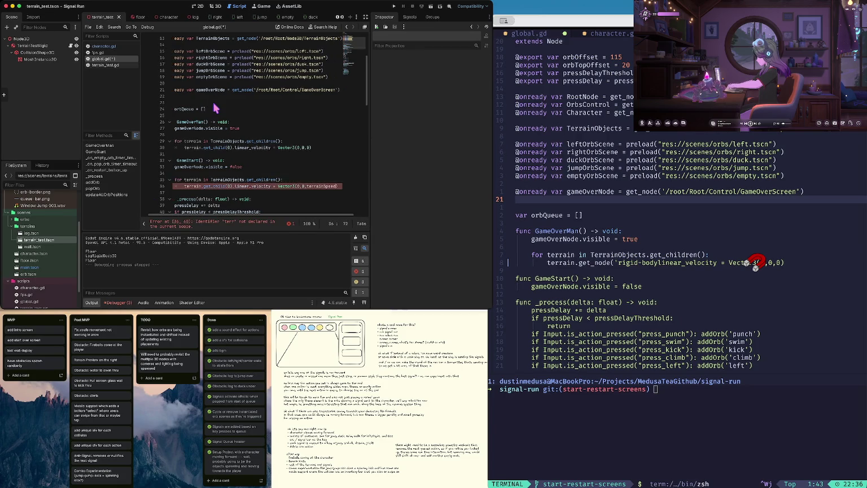
key("Home")
key("alt+Right")
Save global.gd and run the game to test the restart.
key("alt+F1")
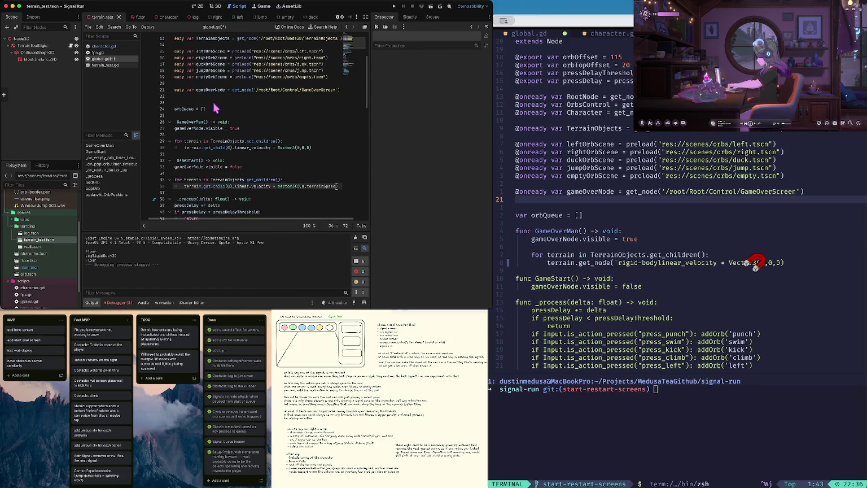
key("ctrl+s")
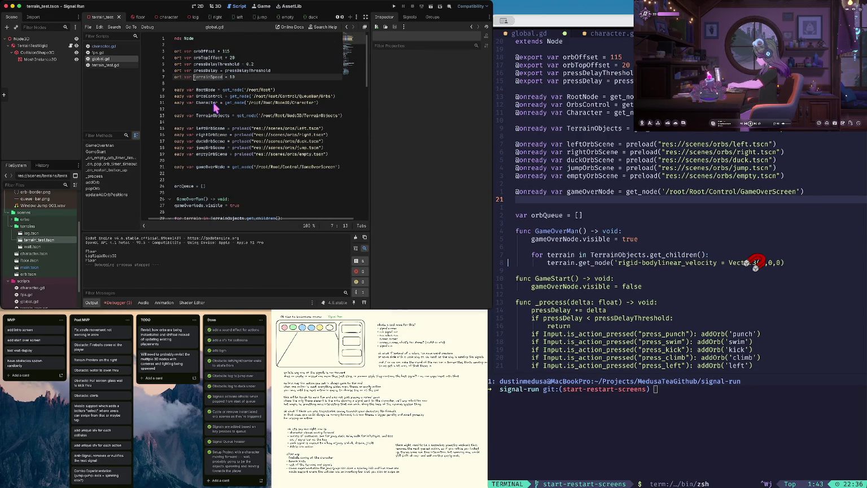
key("ctrl+b")
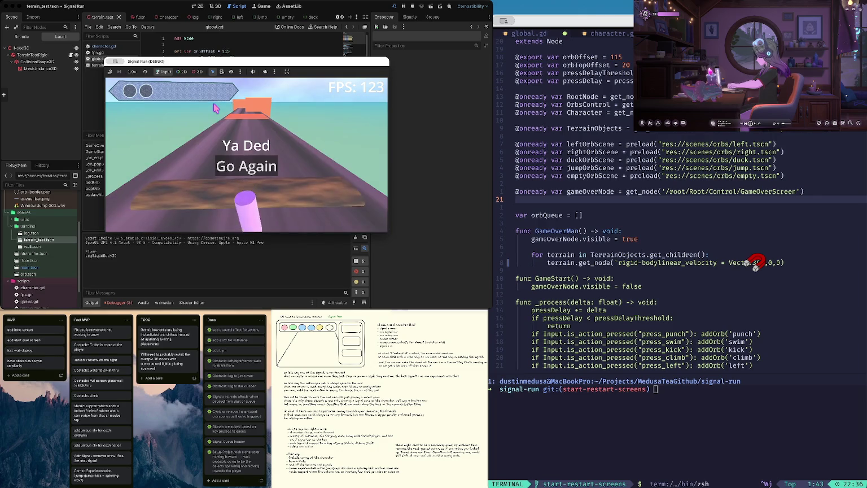
Restart the run several times with Go Again, queue orbs, then stop the game.
left_click(249, 167)
left_click(259, 173)
left_click(259, 173)
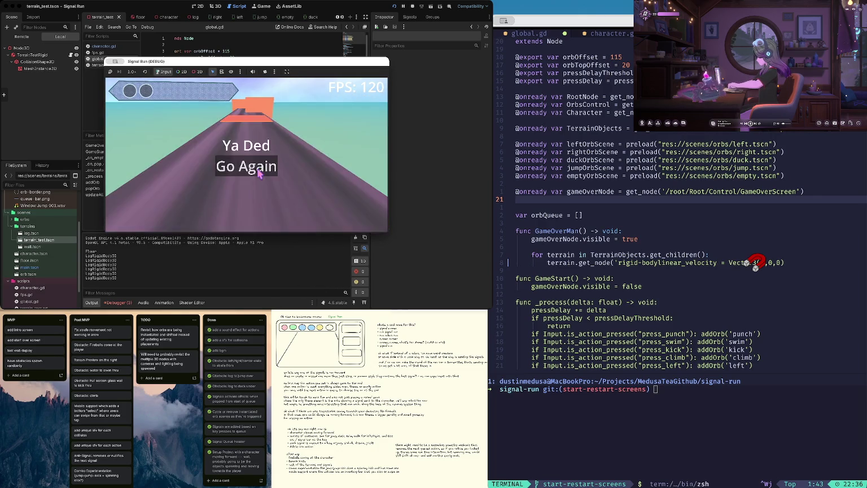
left_click(258, 171)
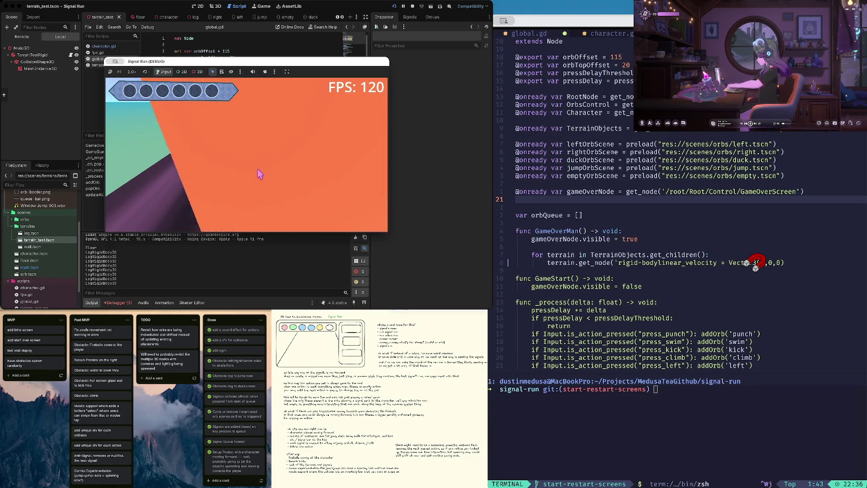
key("Left")
key("Left")
key("Left")
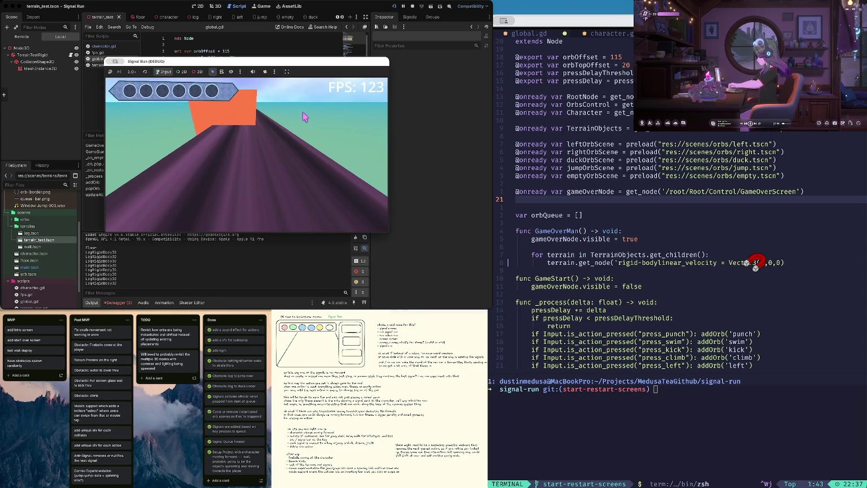
left_click(413, 6)
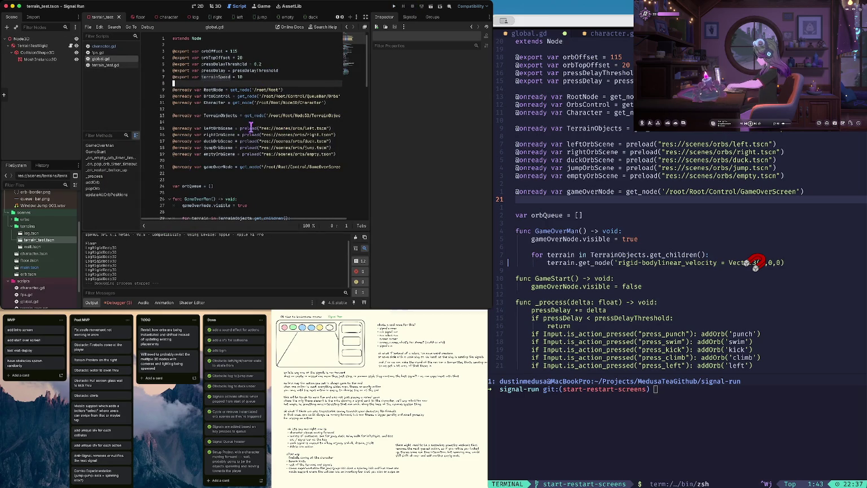
Move the Character line above OrbsControl and delete the unused RootNode declaration.
scroll(258, 83, "down", 3)
scroll(258, 84, "up", 2)
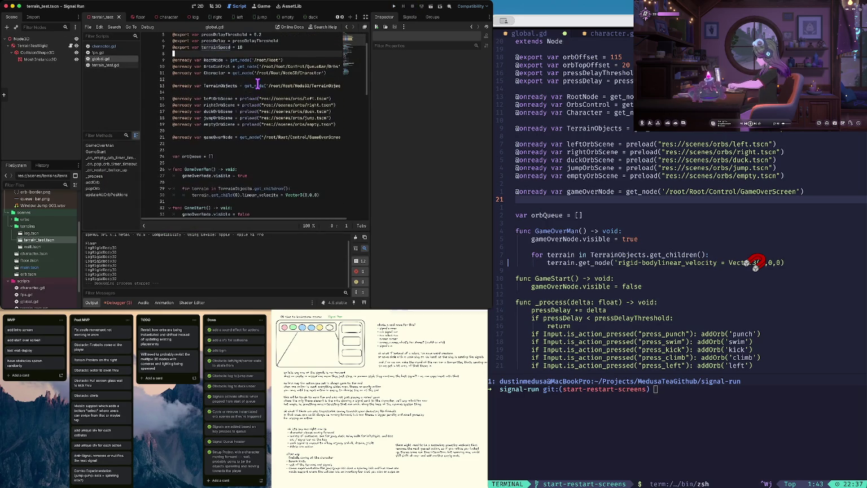
left_click(220, 74)
scroll(269, 87, "down", 2)
scroll(231, 47, "up", 2)
left_click_drag(285, 52, 226, 52)
left_click(227, 54)
scroll(227, 52, "up", 3)
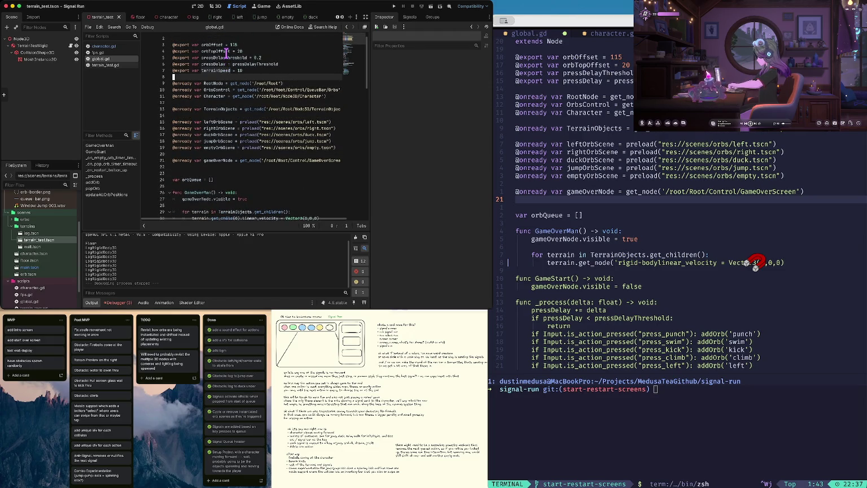
key("alt+Down")
key("Up")
key("Up")
key("Home")
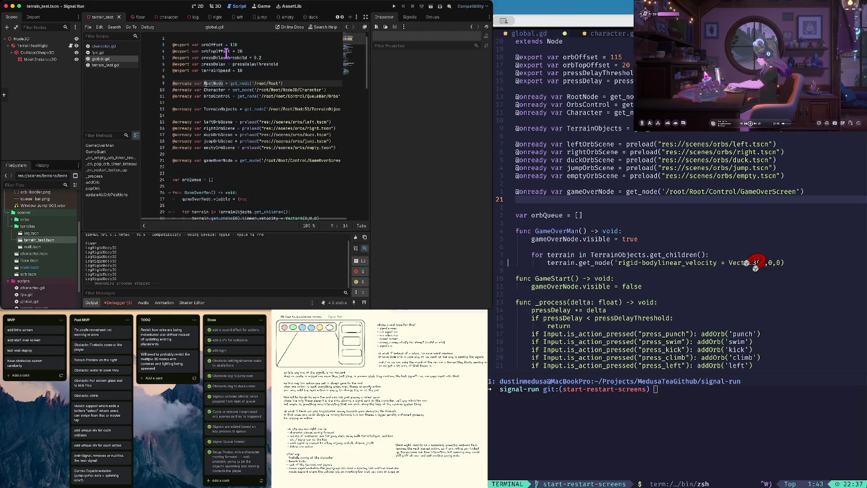
key("ctrl+shift+k")
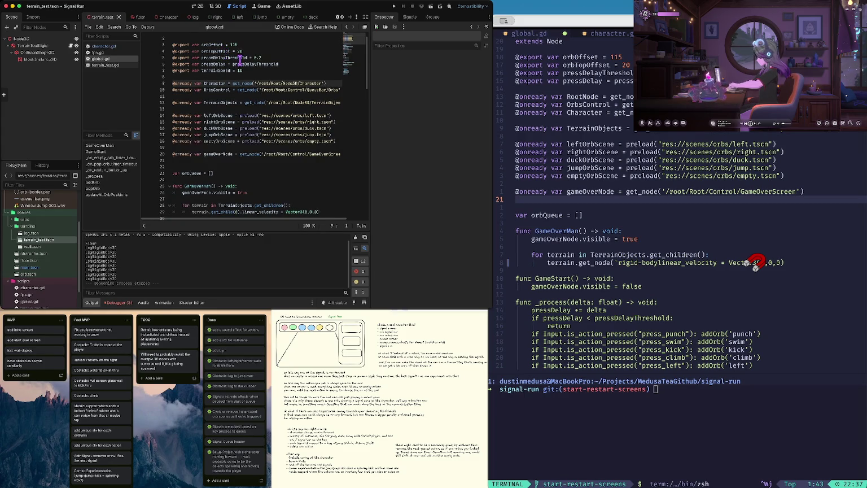
Move gameOverNode under TerrainObjects and remove the spare blank lines above orbQueue.
scroll(292, 102, "down", 6)
scroll(291, 101, "up", 5)
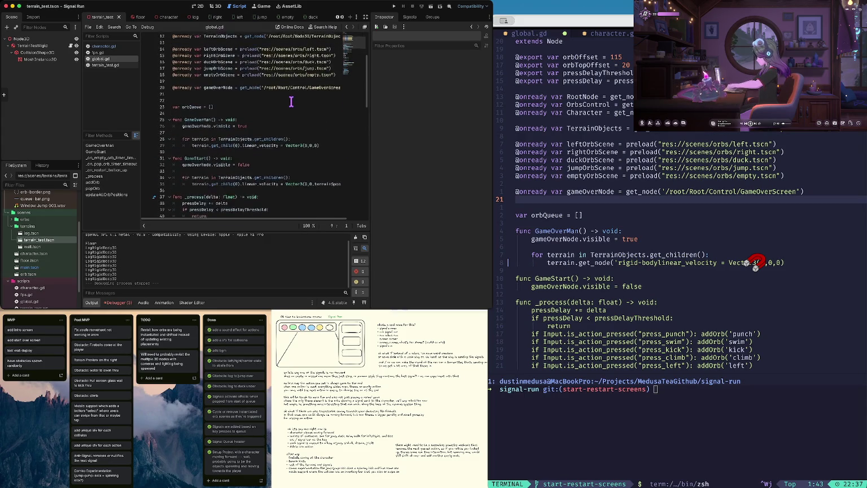
left_click_drag(250, 129, 251, 121)
key("Down")
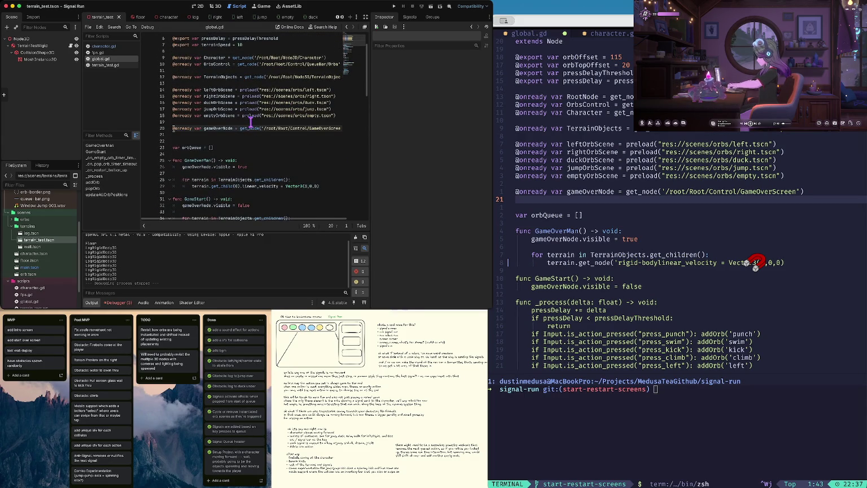
key("alt+Up")
key("alt+Up")
key("alt+Up")
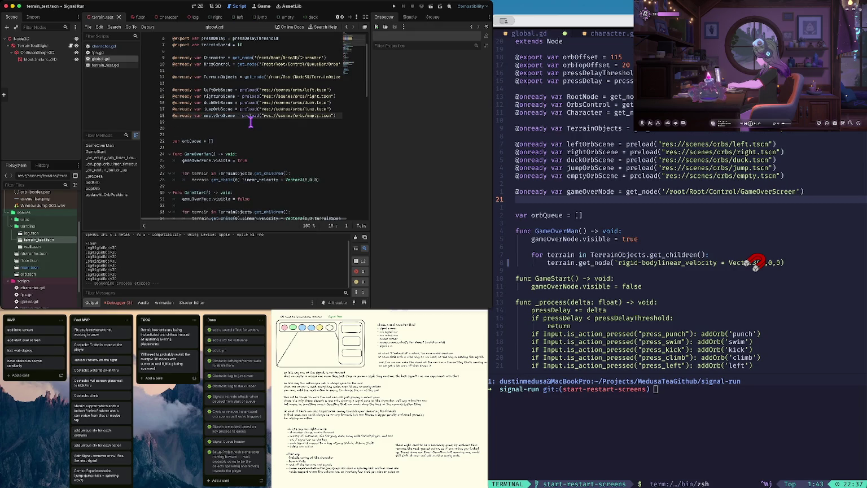
key("End")
key("Home")
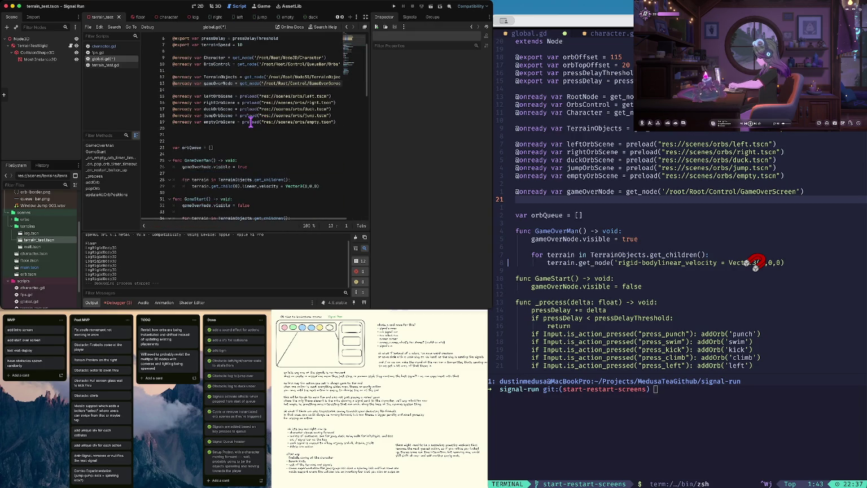
key("Up")
key("BackSpace")
key("Down")
key("Down")
key("Down")
key("Down")
key("Down")
key("Down")
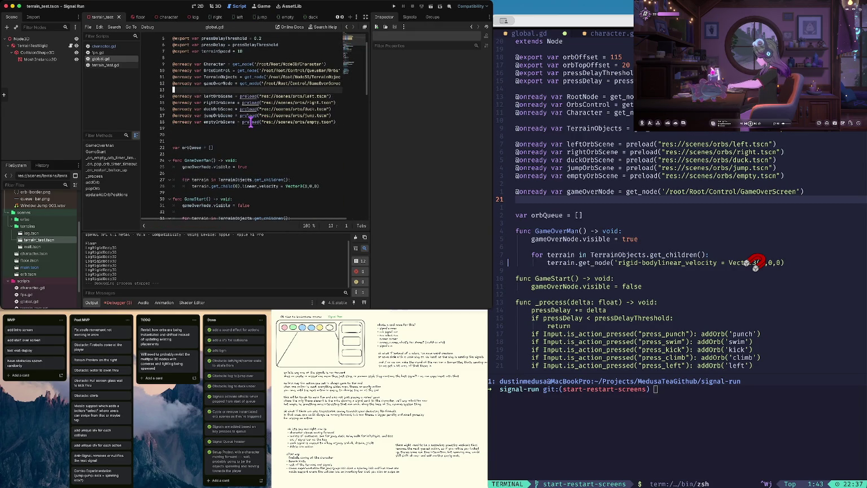
key("Down")
key("Down")
key("Down")
key("BackSpace")
key("BackSpace")
key("Down")
key("Down")
key("Down")
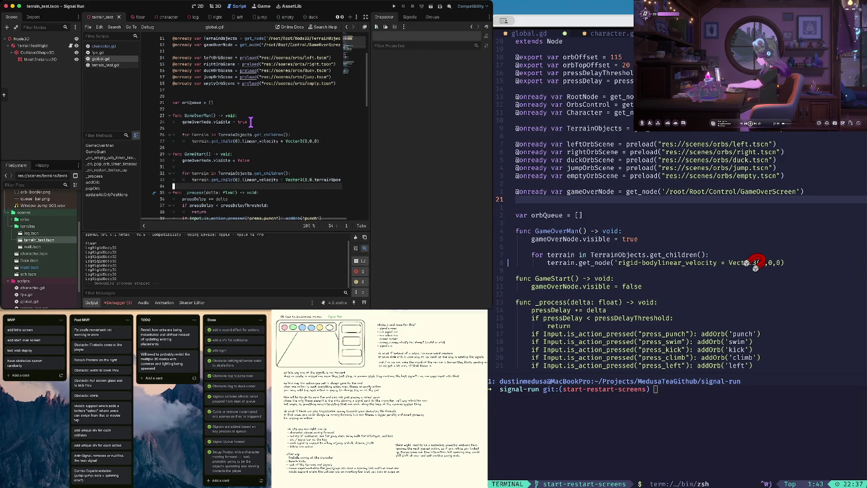
scroll(250, 122, "down", 4)
key("Up")
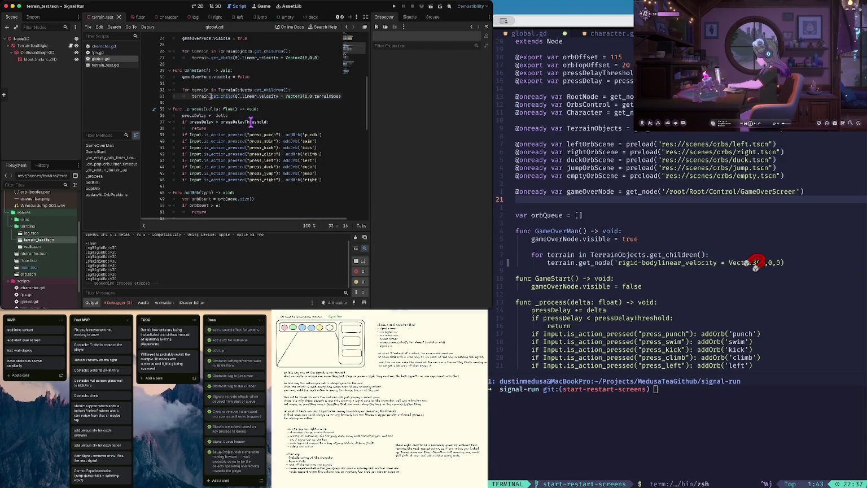
Select TerrainTestRigid and review the GameStart terrain loop in global.gd.
left_click(34, 46)
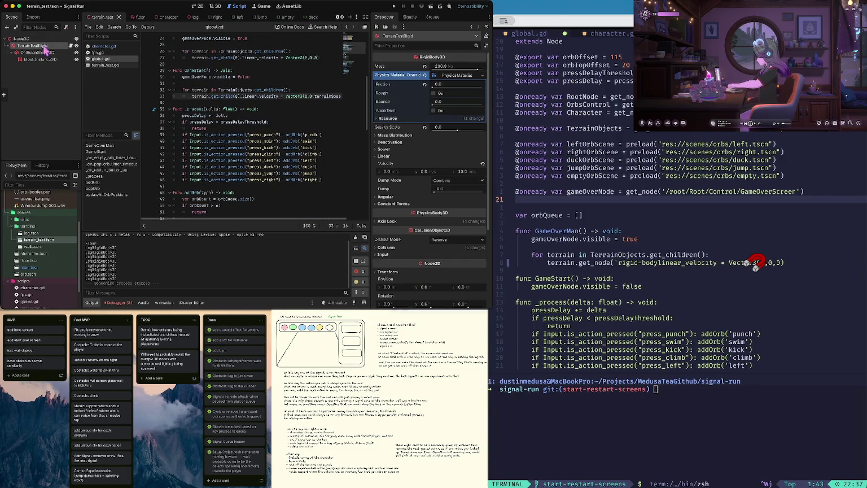
scroll(443, 158, "down", 5)
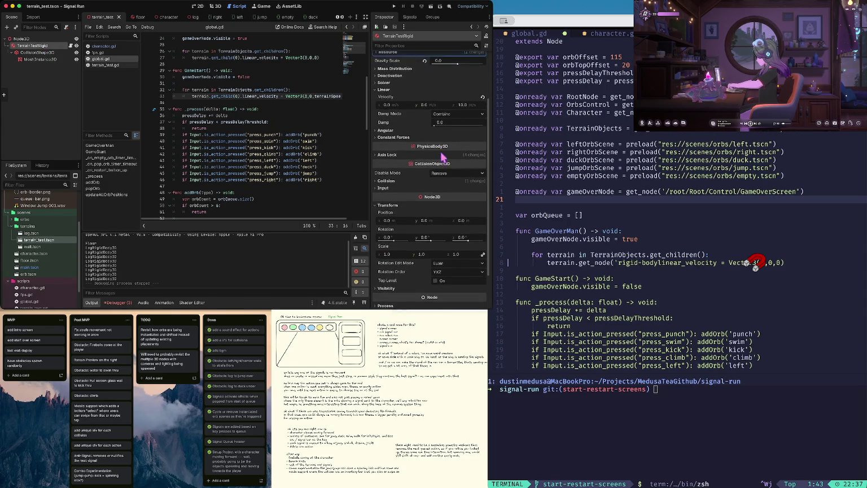
scroll(444, 158, "up", 5)
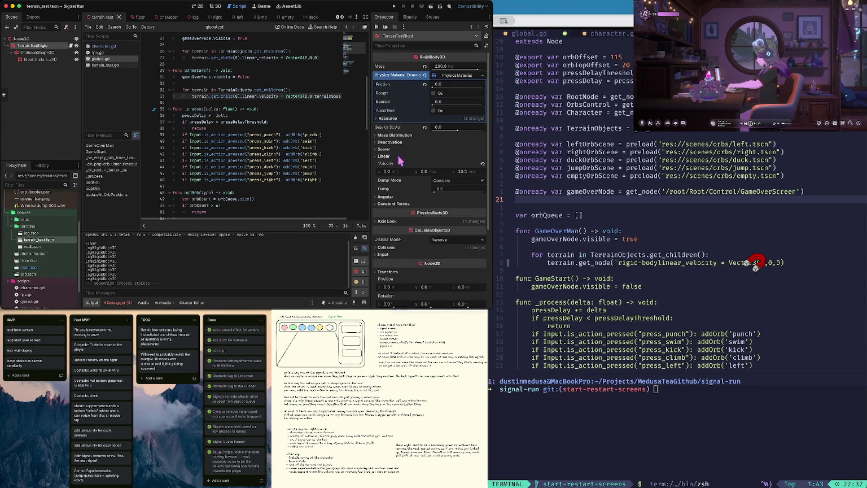
left_click(290, 109)
scroll(290, 109, "up", 3)
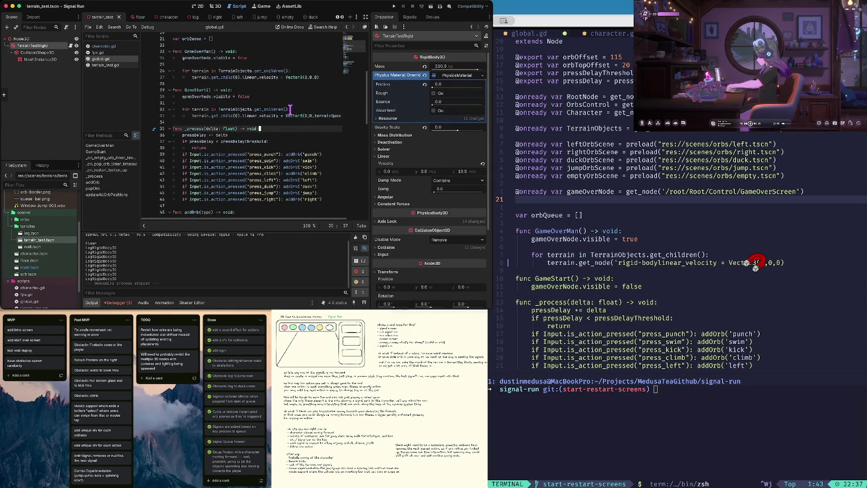
left_click_drag(172, 140, 303, 130)
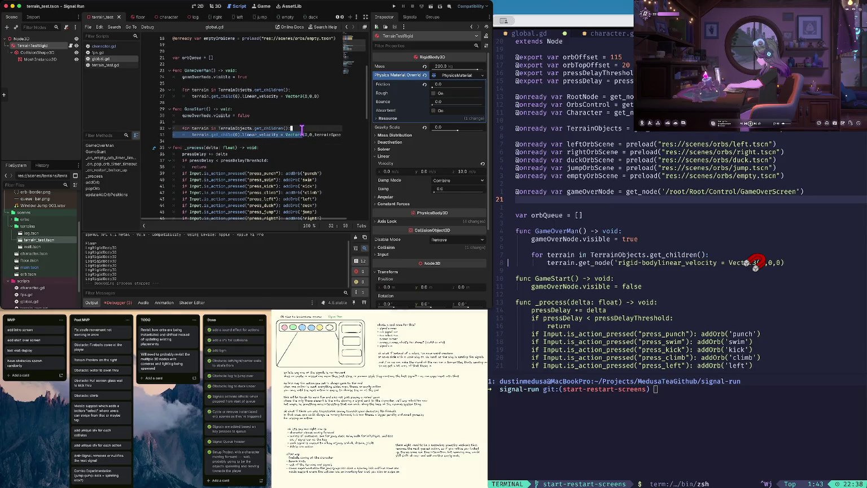
triple_click(322, 126)
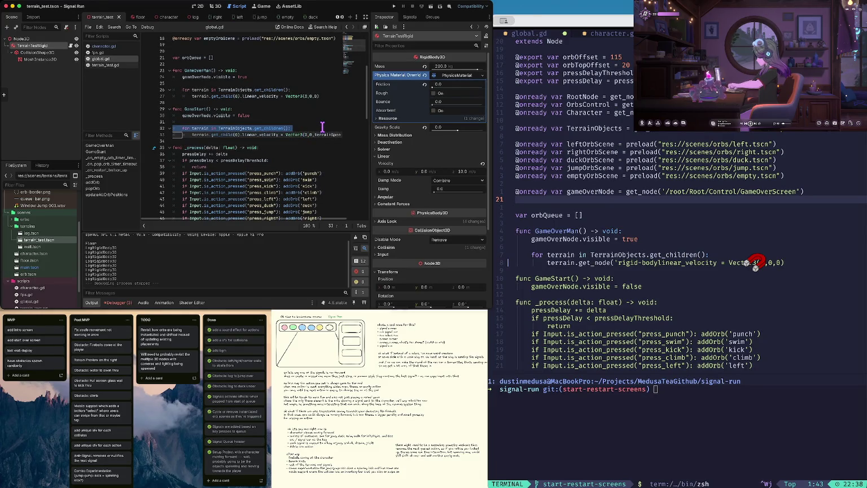
key("shift+Down")
key("Up")
key("Up")
key("Up")
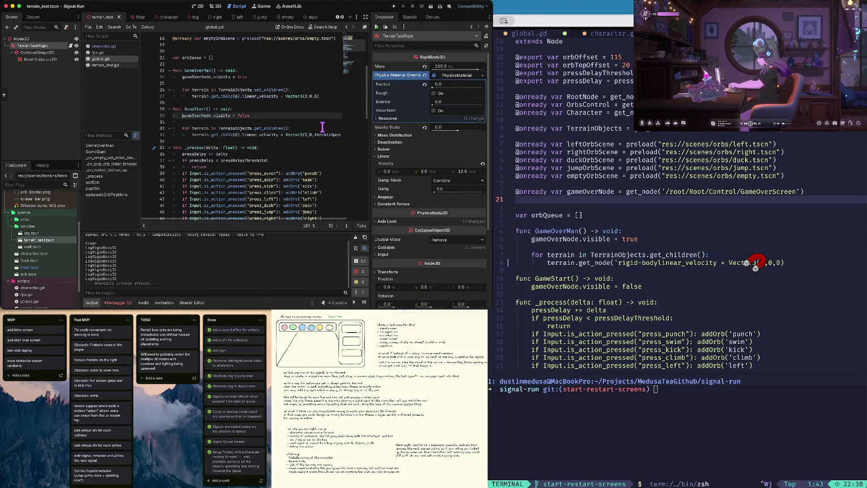
key("Up")
key("Up")
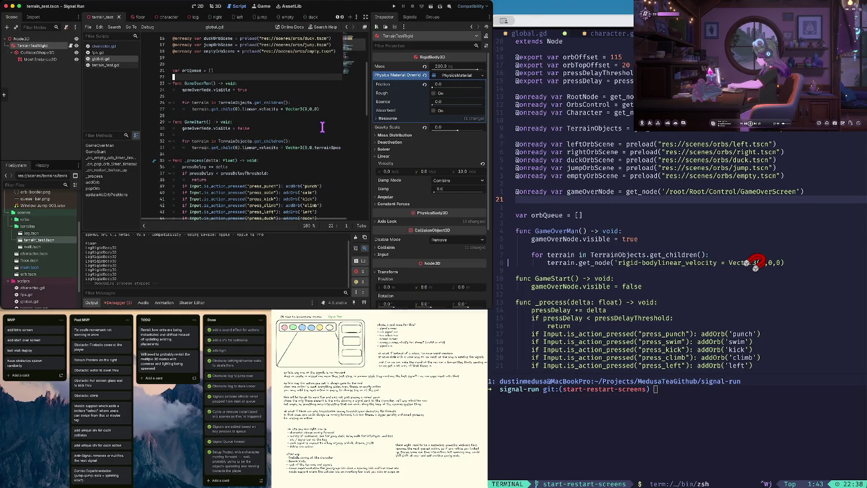
Set TerrainTestRigid's linear velocity z to 0.0.
left_click(470, 172)
type("0")
key("Tab")
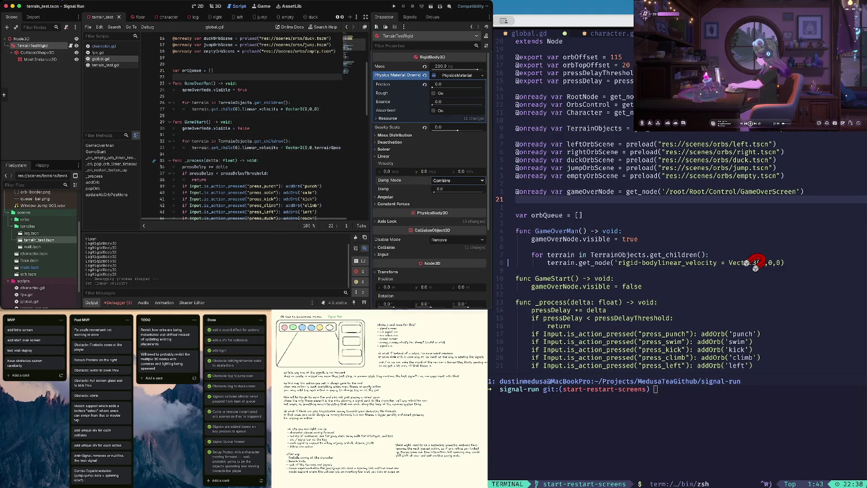
Delete wall.tscn from the terrains folder and open log.tscn.
double_click(33, 246)
left_click(34, 39)
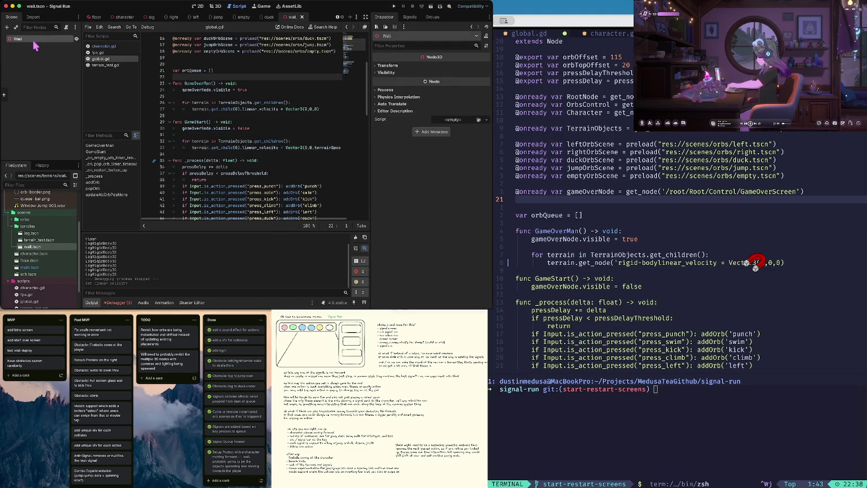
right_click(37, 249)
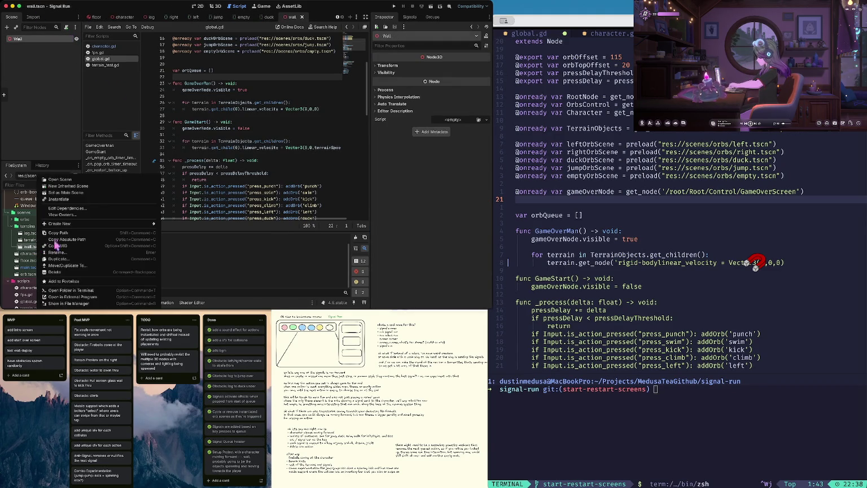
left_click(71, 275)
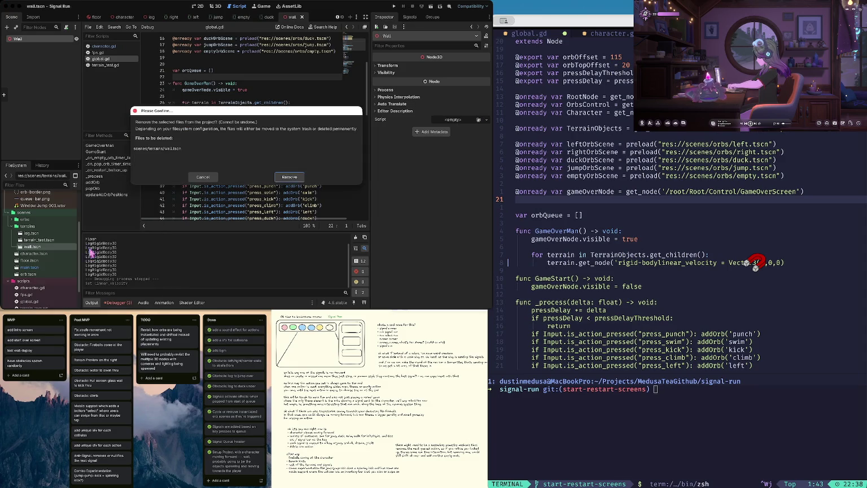
left_click(289, 177)
double_click(31, 233)
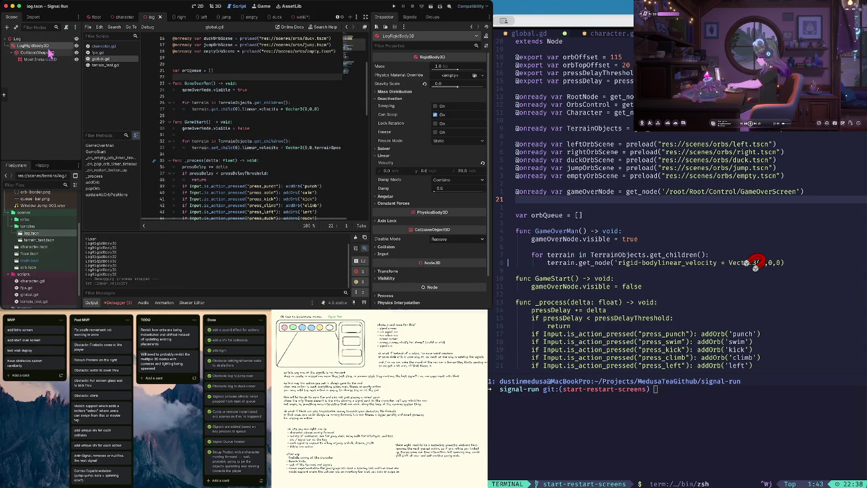
Set LogRigidBody3D's linear velocity z to 0.0, save the log scene, and select the Log root.
left_click(466, 173)
type("0")
key("Return")
key("ctrl+s")
left_click(233, 122)
scroll(215, 86, "up", 2)
scroll(215, 86, "up", 3)
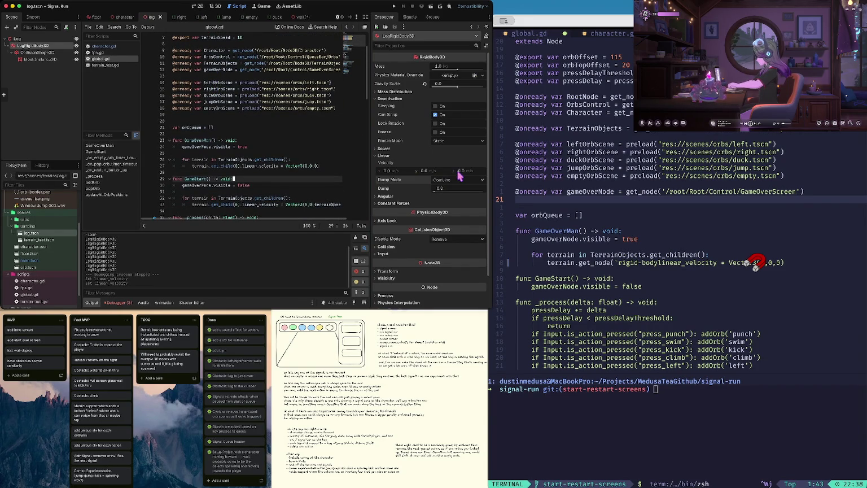
scroll(458, 157, "down", 1)
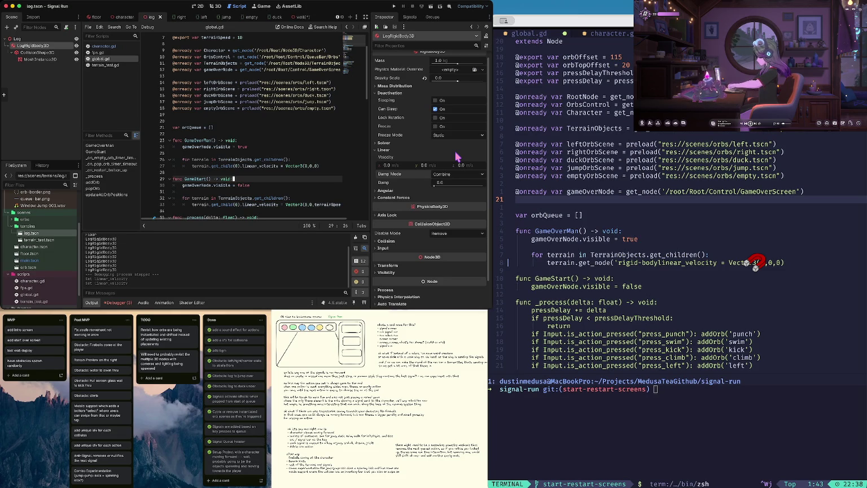
left_click(29, 39)
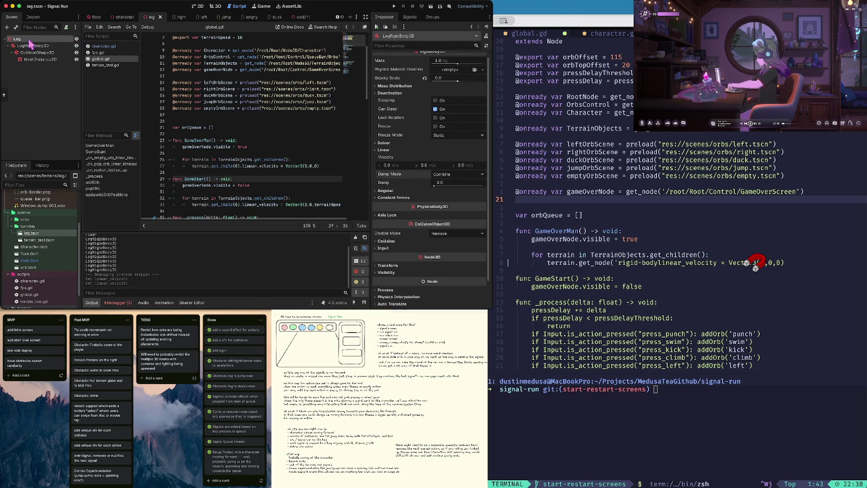
Add a TODO card about handling terrains with varying speeds.
left_click(216, 122)
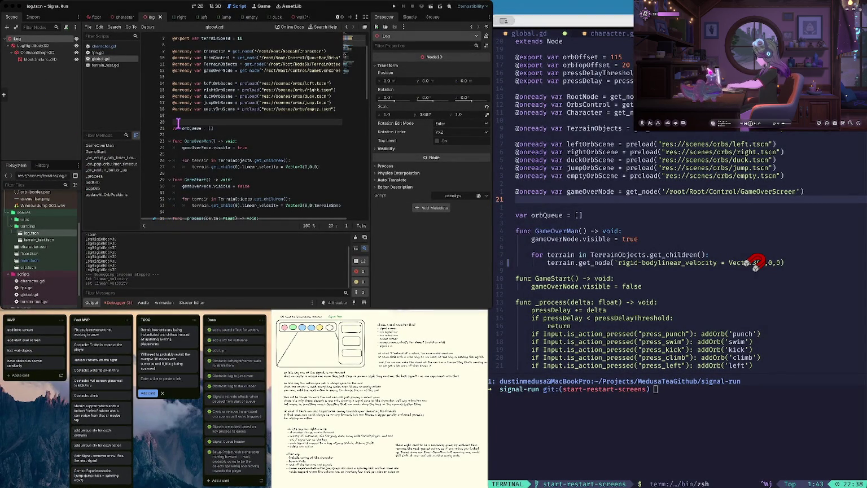
type("Maybe:")
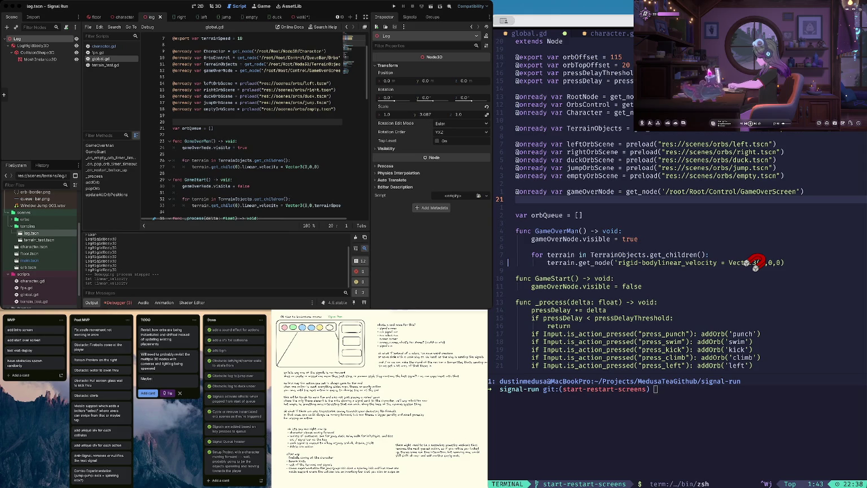
key("BackSpace")
key("BackSpace")
key("BackSpace")
type("Mayb")
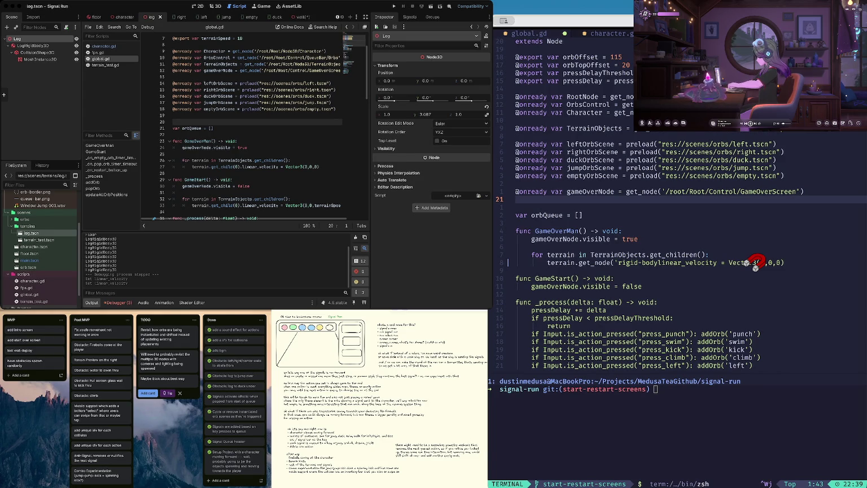
type("dle")
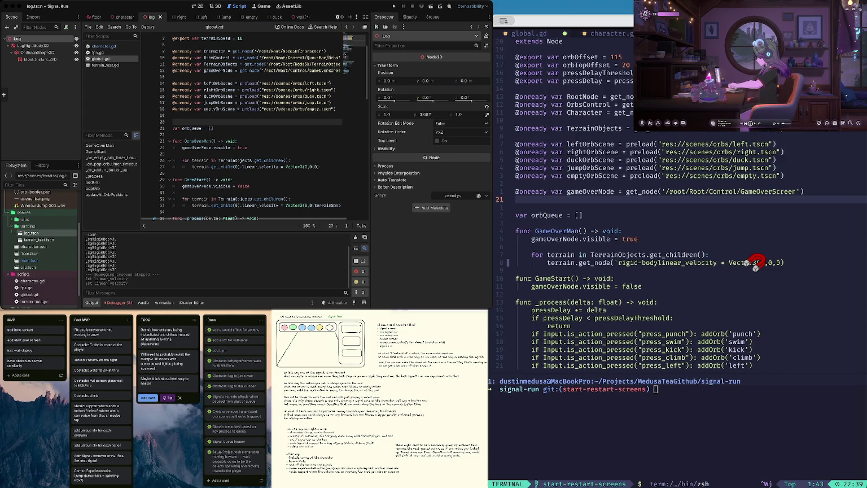
type("ns w/")
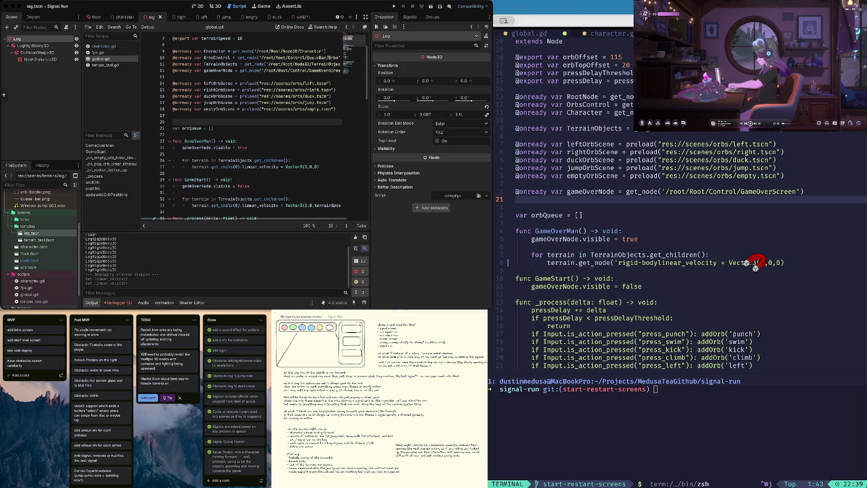
type("rying spee")
type("ds...")
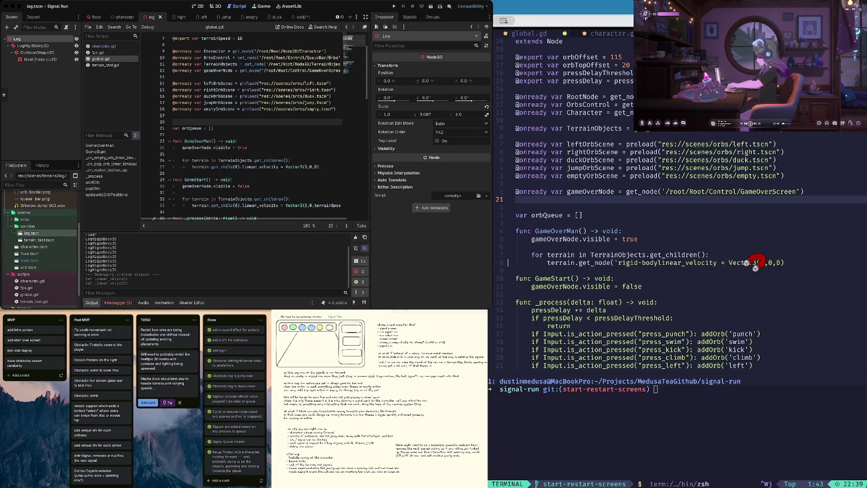
type("w prio for now")
key("Return")
key("Escape")
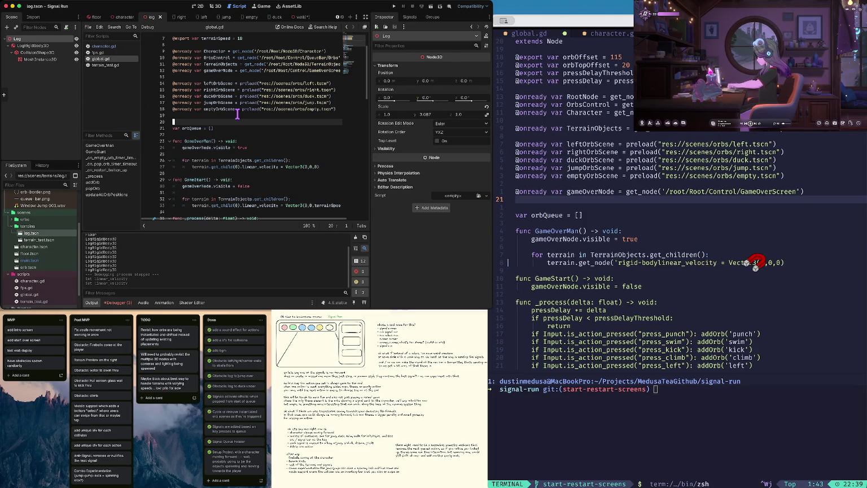
key("Down")
key("Down")
key("Down")
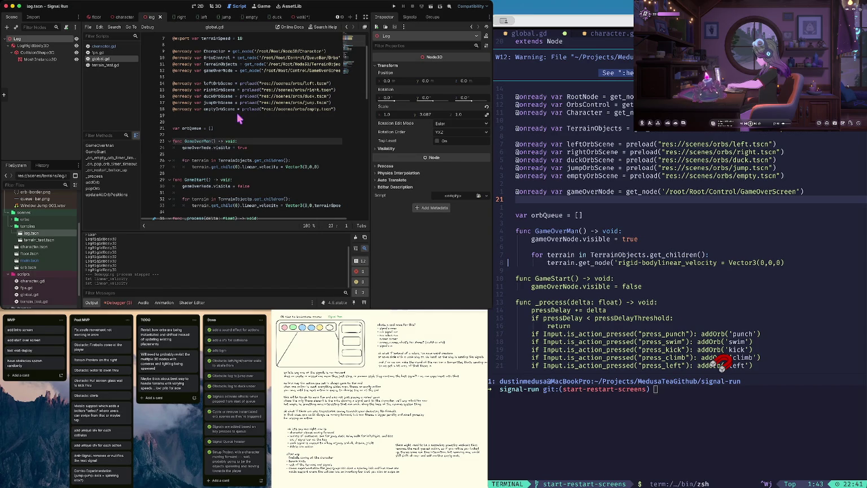
Run the Signal Run project in debug mode.
key("super+b")
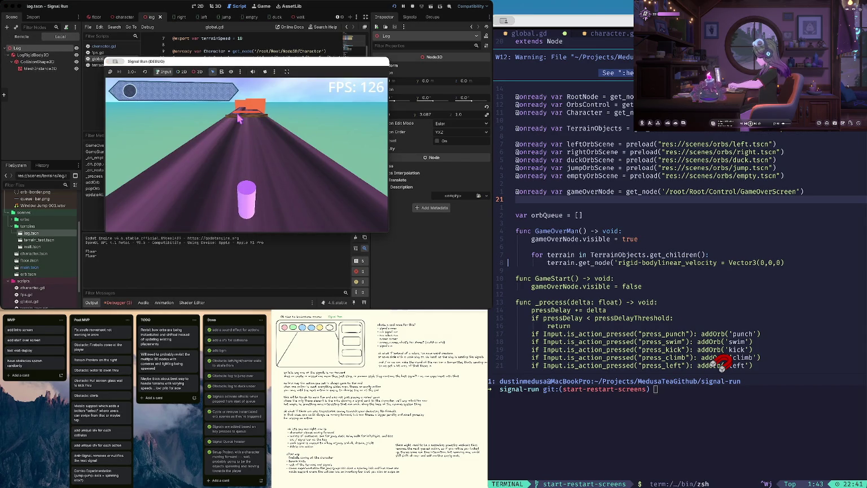
Stop the game, open main.tscn, collapse TerrainObjects and expand Control to show GameOverScreen.
left_click(413, 6)
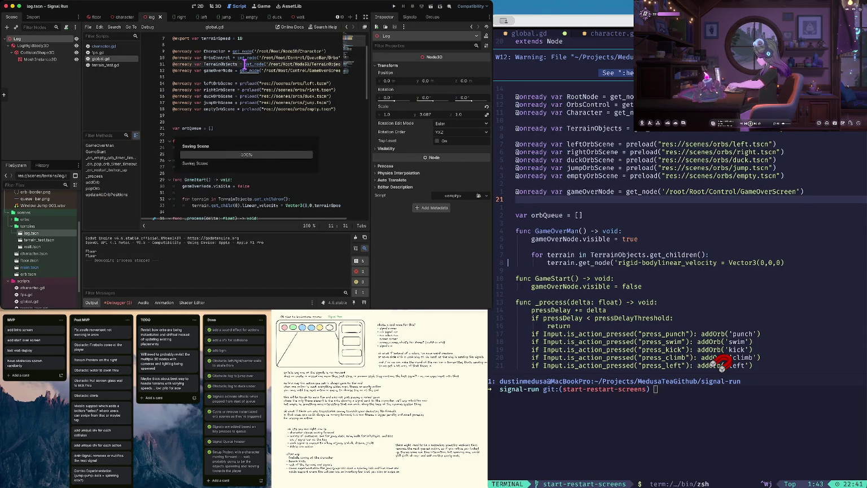
scroll(194, 59, "down", 2)
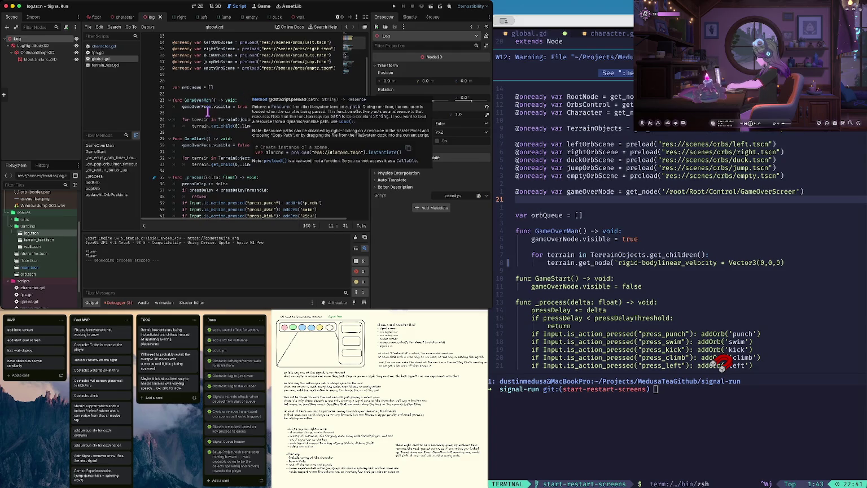
left_click(200, 94)
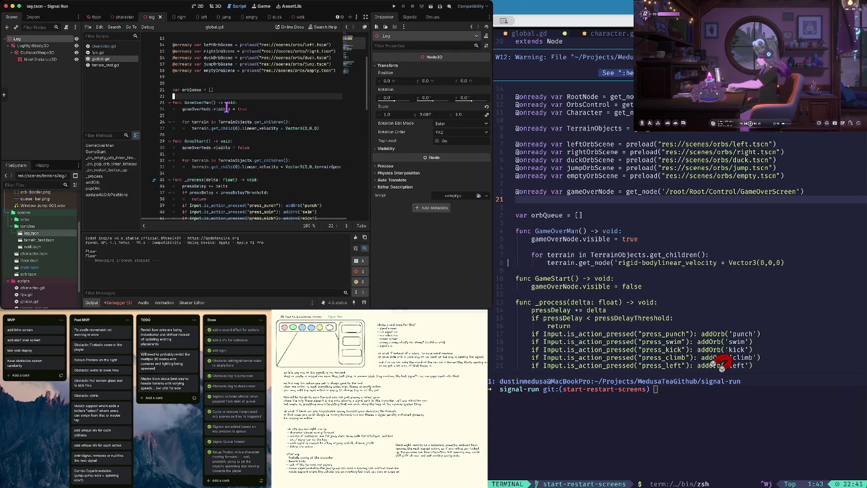
left_click(11, 225)
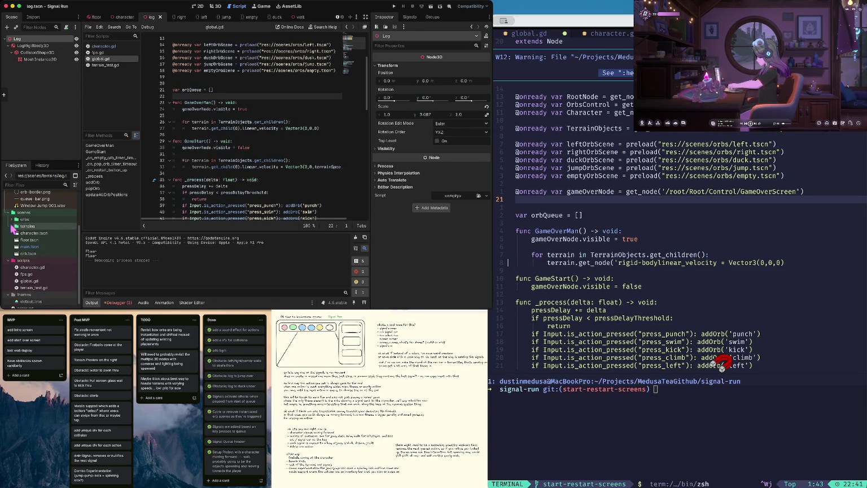
double_click(28, 247)
left_click(15, 59)
left_click(8, 100)
Duplicate the GameOverScreen node under Control and rename the copy StartScreen.
left_click(11, 120)
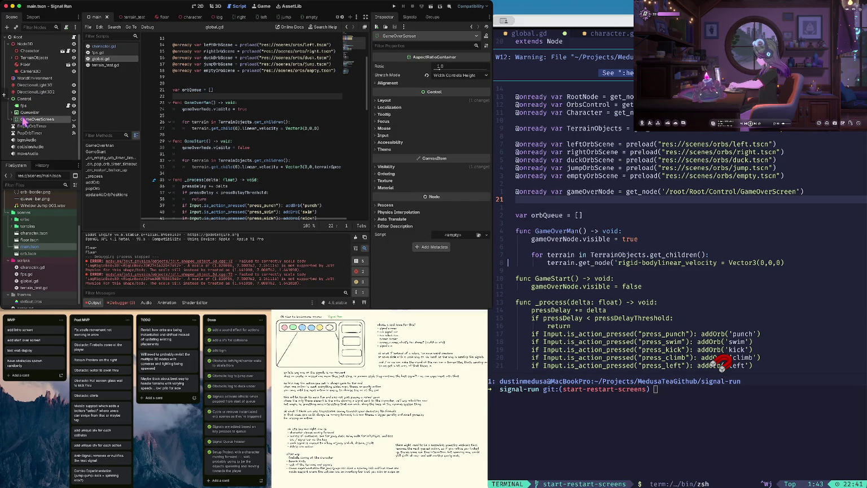
left_click(11, 119)
scroll(39, 101, "down", 1)
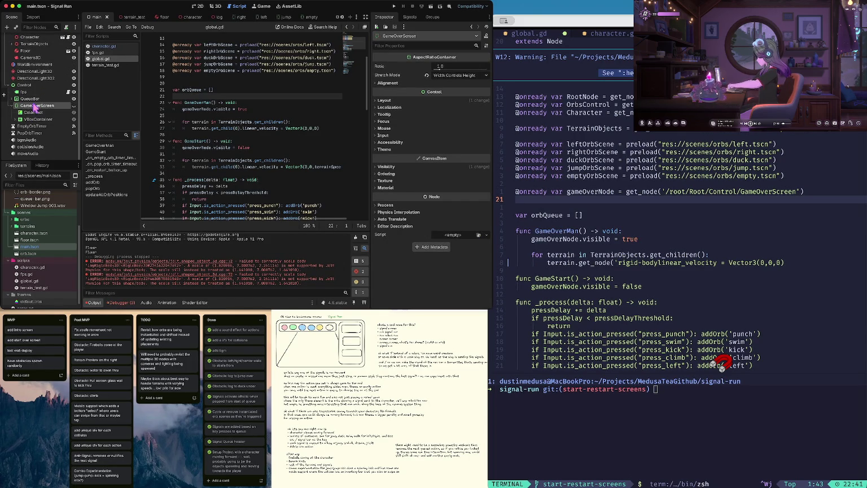
left_click(24, 84)
key("ctrl+v")
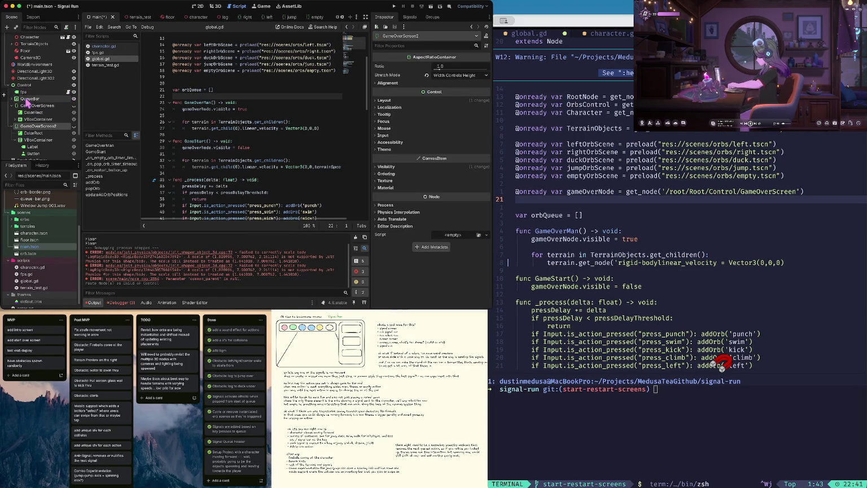
scroll(17, 122, "down", 2)
double_click(31, 93)
type("StartScreen")
key("Return")
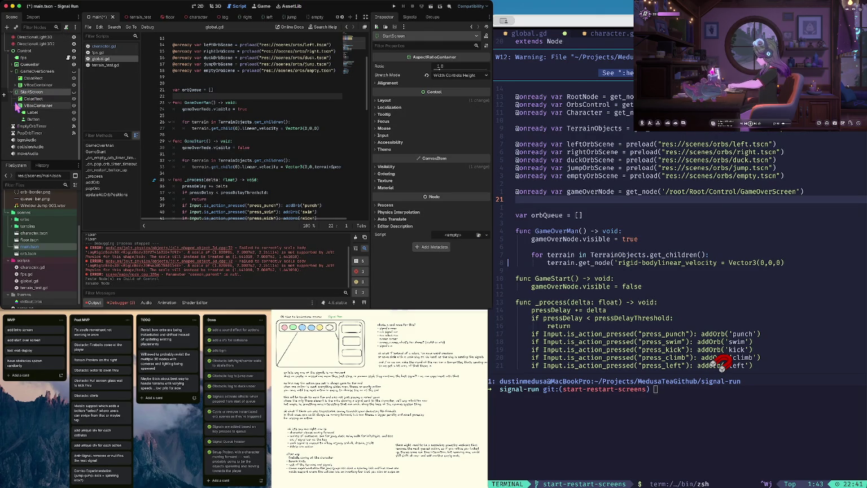
In the 2D view, change the StartScreen Label's text from 'Ya Ded' to '[art and stuff go here]'.
left_click(215, 9)
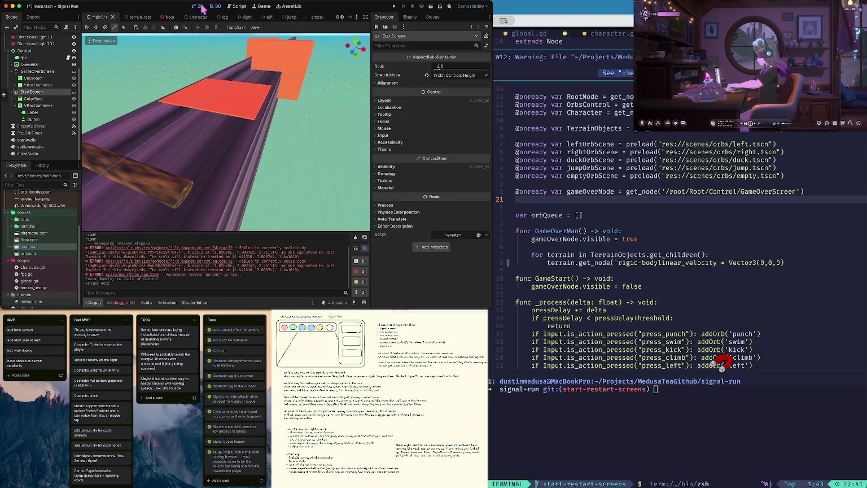
left_click(200, 7)
left_click(34, 99)
left_click(74, 98)
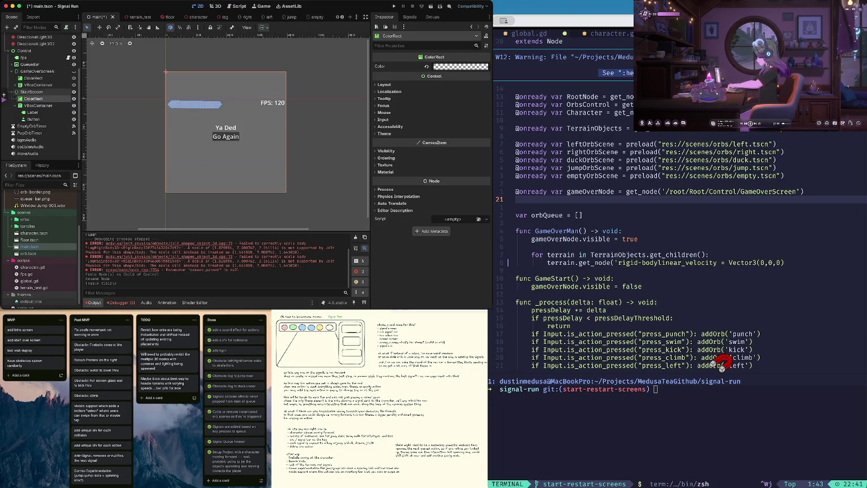
left_click(28, 112)
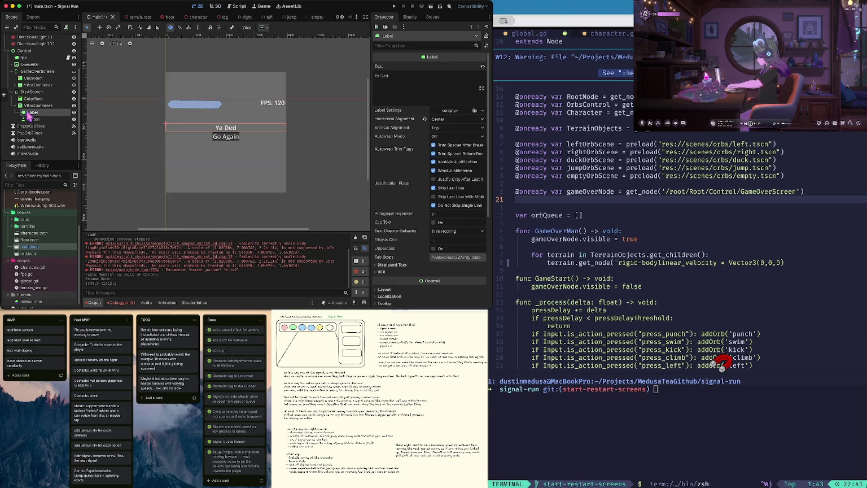
left_click(400, 75)
key("ctrl+a")
key("BackSpace")
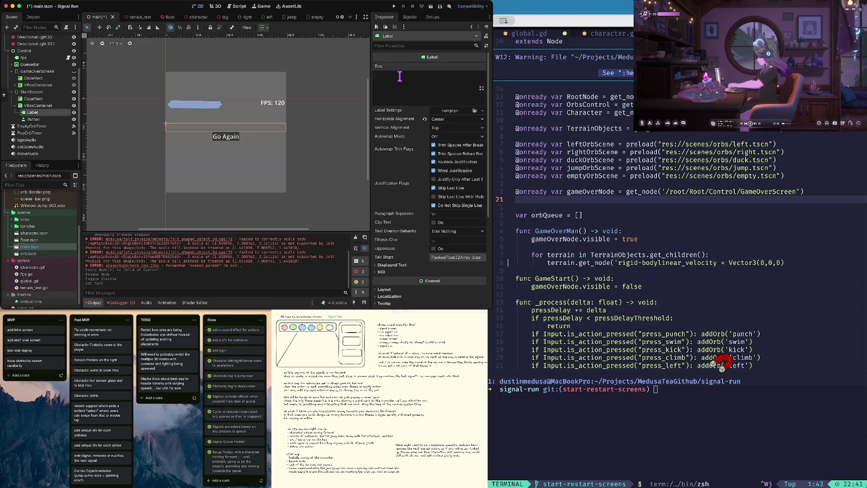
type("I")
type("art and")
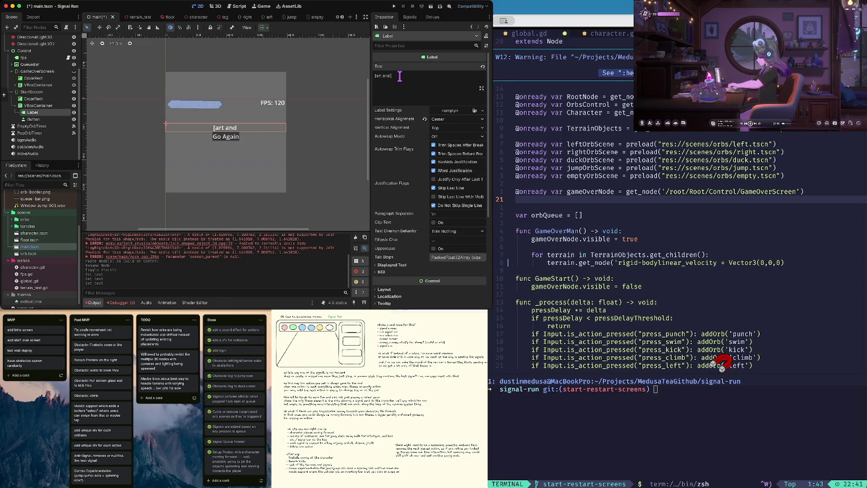
type(" stuff go here]")
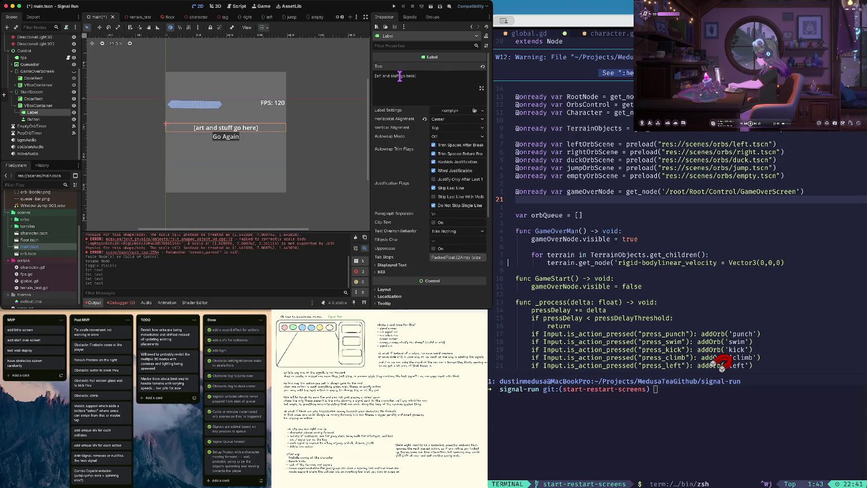
Change the StartScreen Button's text from 'Go Again' to 'Start Game' and save the scene.
left_click(33, 120)
left_click(414, 77)
key("ctrl+a")
type("Start Game")
left_click(342, 123)
key("ctrl+s")
left_click(34, 119)
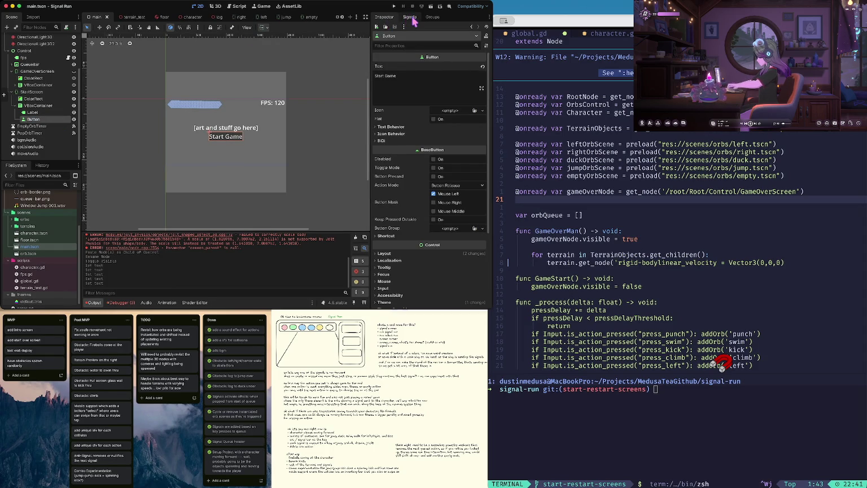
Connect the Start Game button's button_up signal to a new _on_start_button_up receiver method.
left_click(411, 18)
double_click(414, 52)
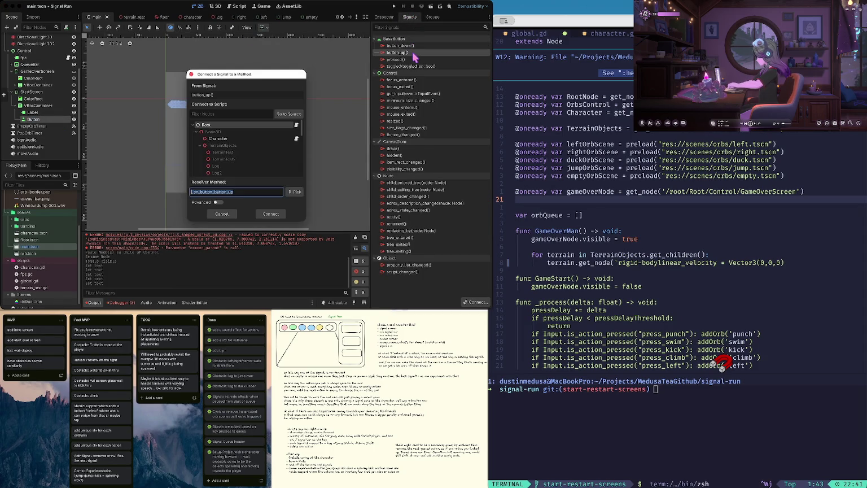
left_click(201, 192)
type("start_")
key("BackSpace")
key("BackSpace")
key("BackSpace")
type("start")
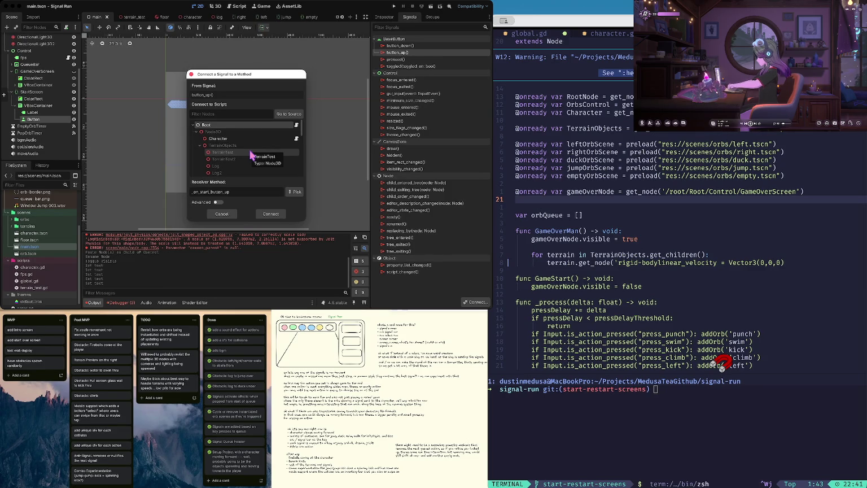
left_click(274, 215)
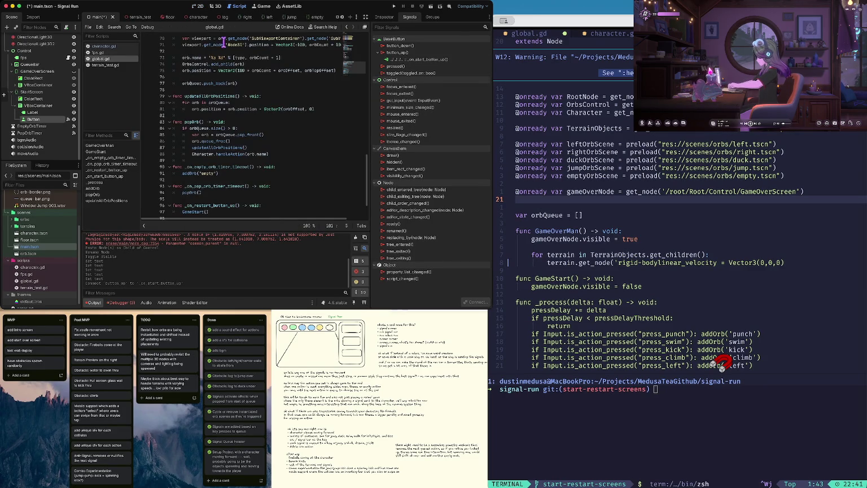
Replace pass in _on_start_button_up with a GameStart() call on the handler's line.
left_click(262, 77)
scroll(263, 77, "down", 2)
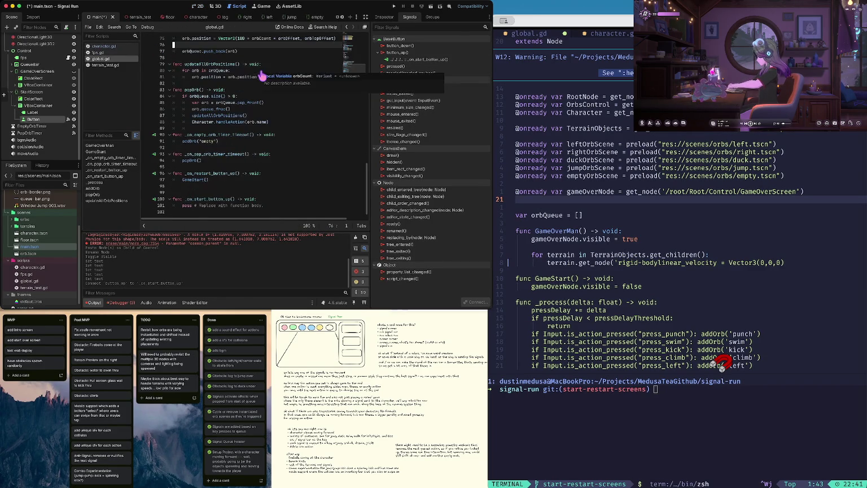
left_click(203, 186)
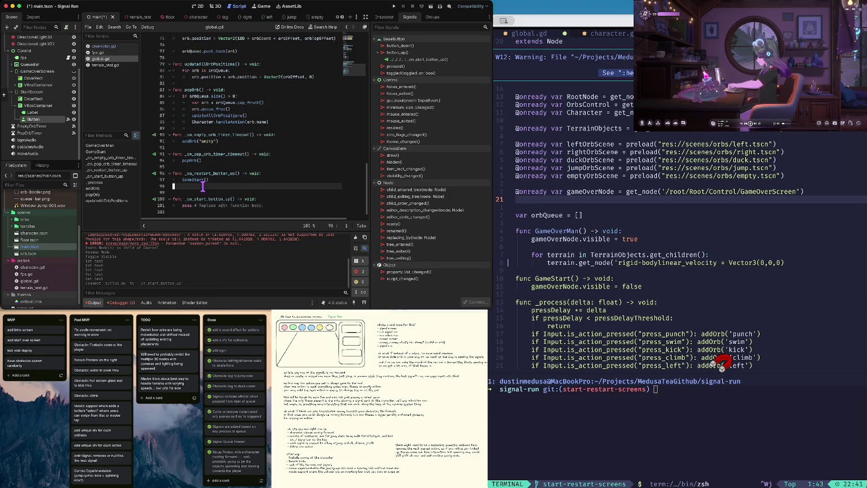
key("Up")
key("ctrl+c")
key("Down")
key("Down")
key("Down")
key("ctrl+shift+k")
key("ctrl+v")
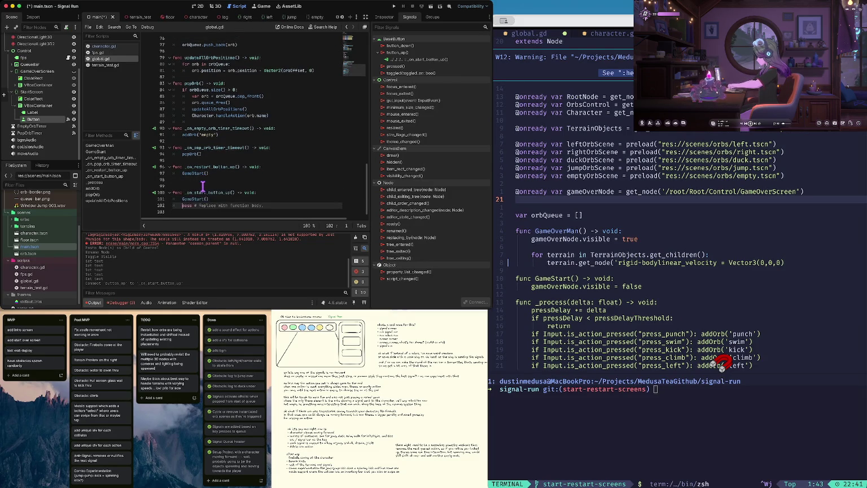
key("BackSpace")
key("Up")
key("BackSpace")
key("BackSpace")
key("Down")
Join the restart, pop-orb timer and empty-orb handler bodies onto their signature lines.
key("Up")
key("Home")
key("BackSpace")
key("BackSpace")
key("Up")
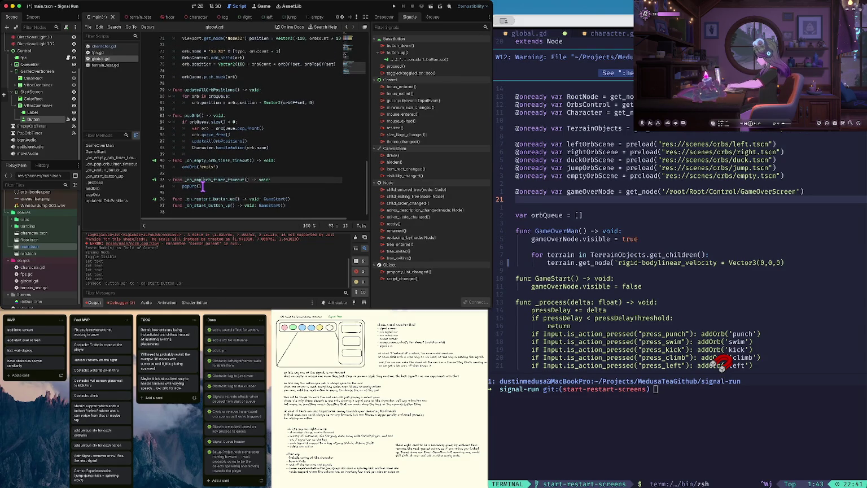
key("BackSpace")
key("Home")
key("BackSpace")
key("BackSpace")
key("Up")
key("Up")
key("Down")
key("BackSpace")
key("Home")
key("BackSpace")
key("BackSpace")
key("Home")
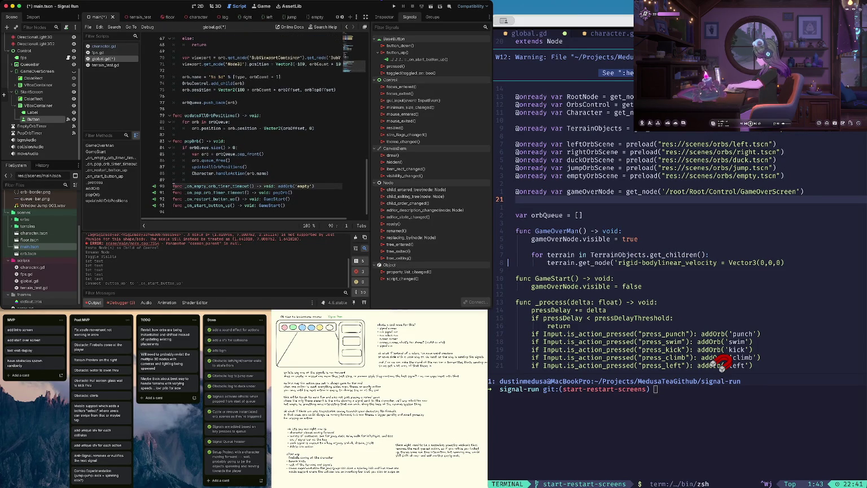
Review the joined handler lines and save global.gd.
left_click(252, 192)
left_click(280, 205)
left_click(280, 199)
left_click(174, 205)
key("ctrl+s")
Put addOrb('empty'), popOrb() and both GameStart() calls back on their own lines.
key("Up")
key("Up")
key("Up")
left_click(192, 180)
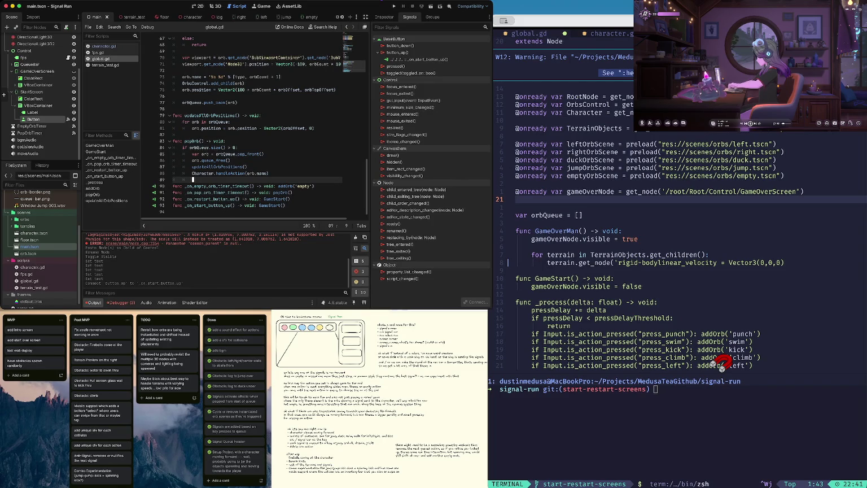
left_click(252, 187)
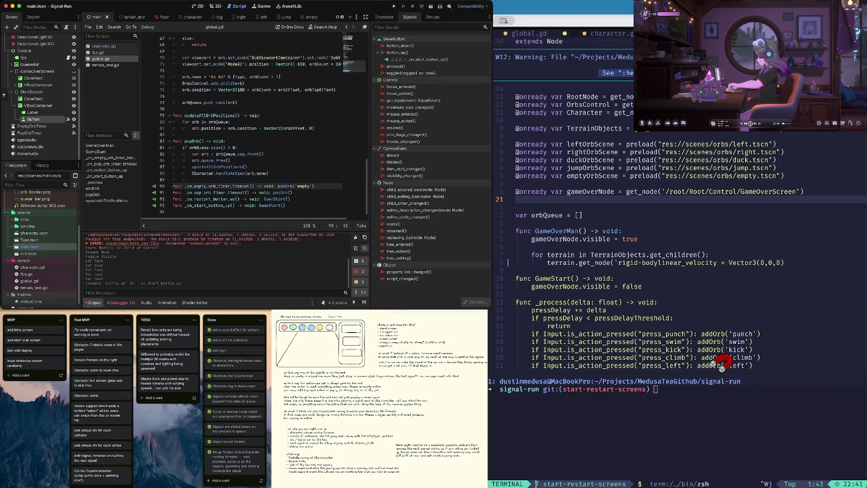
key("Return")
left_click(252, 192)
key("Return")
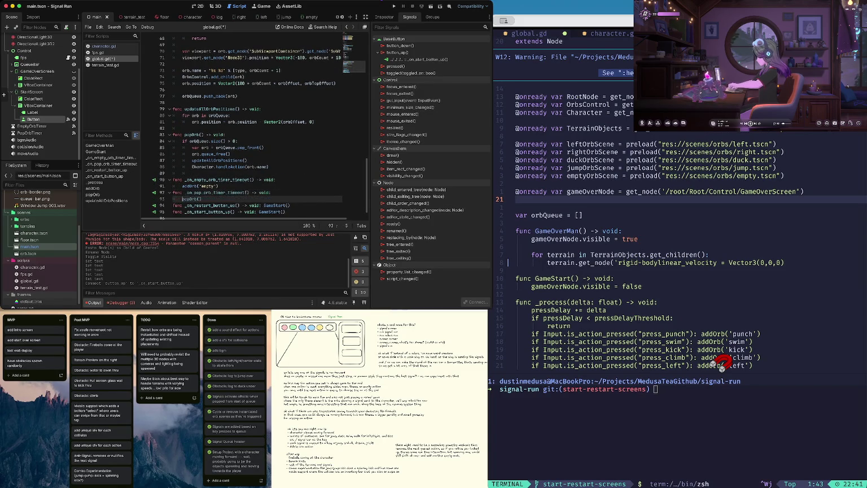
left_click(184, 199)
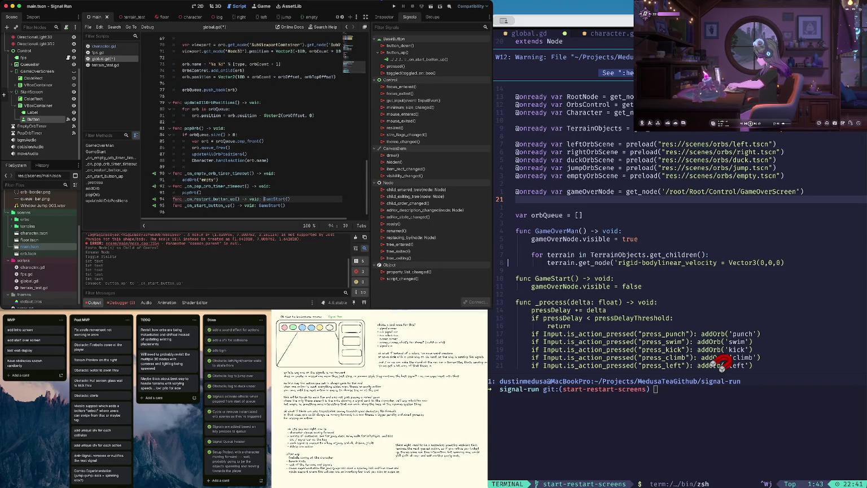
key("Return")
left_click(176, 206)
key("Return")
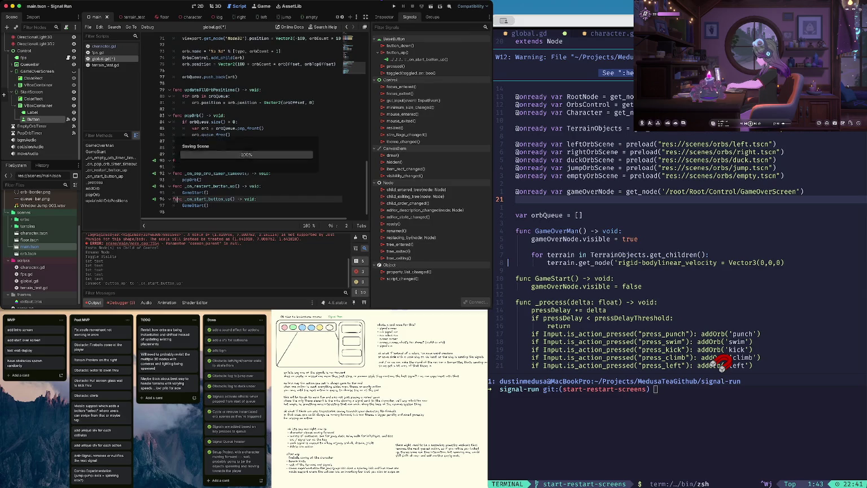
left_click(175, 186)
left_click(182, 180)
key("Up")
key("Up")
key("Up")
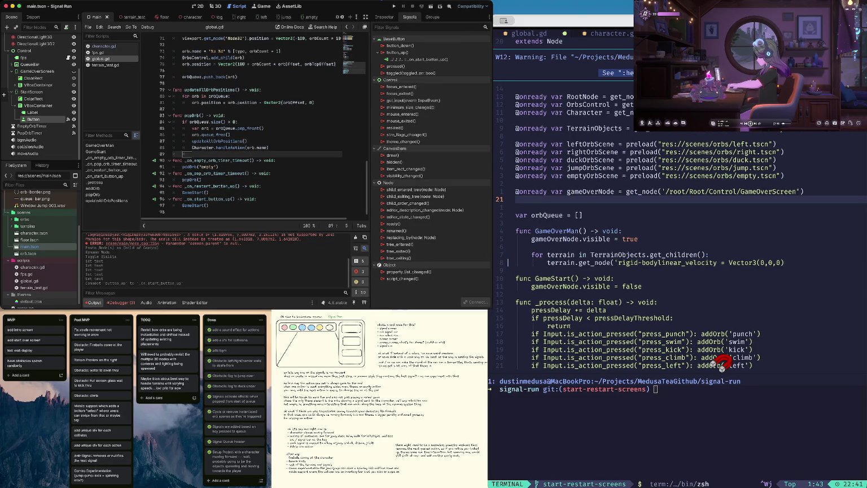
Jump to the GameStart function definition, then return to the top of global.gd.
scroll(66, 91, "up", 3)
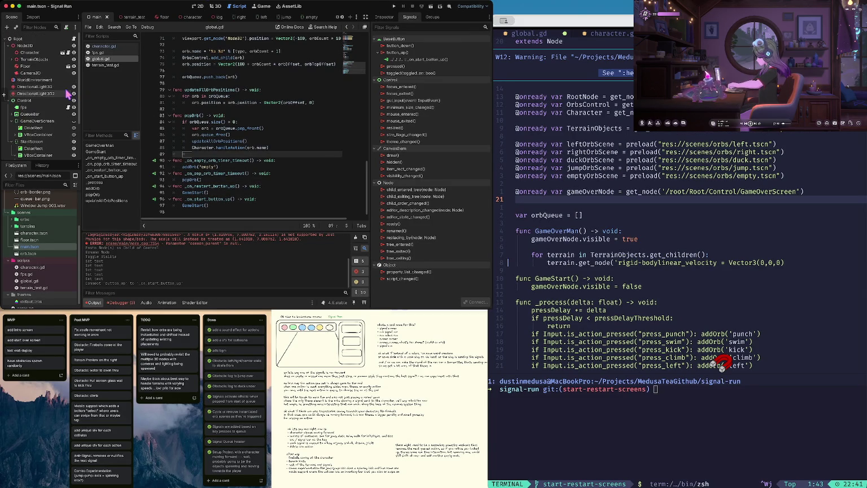
left_click(193, 193)
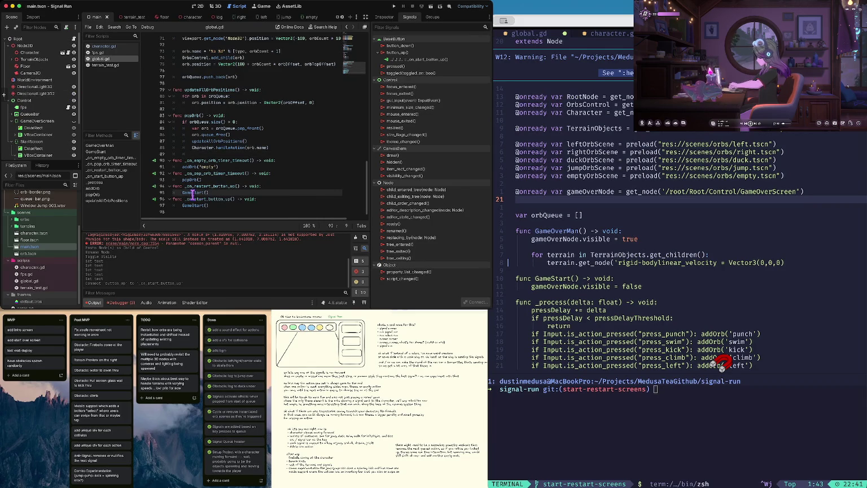
key("F12")
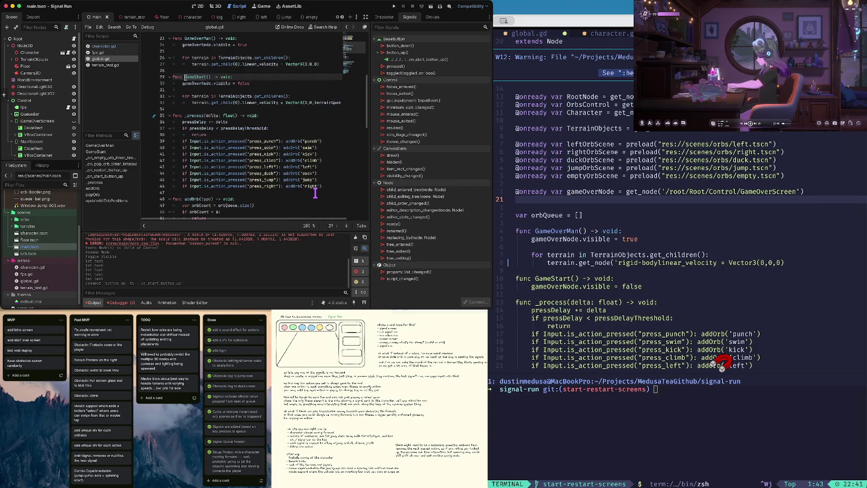
key("ctrl+Home")
key("Down")
key("Down")
key("Down")
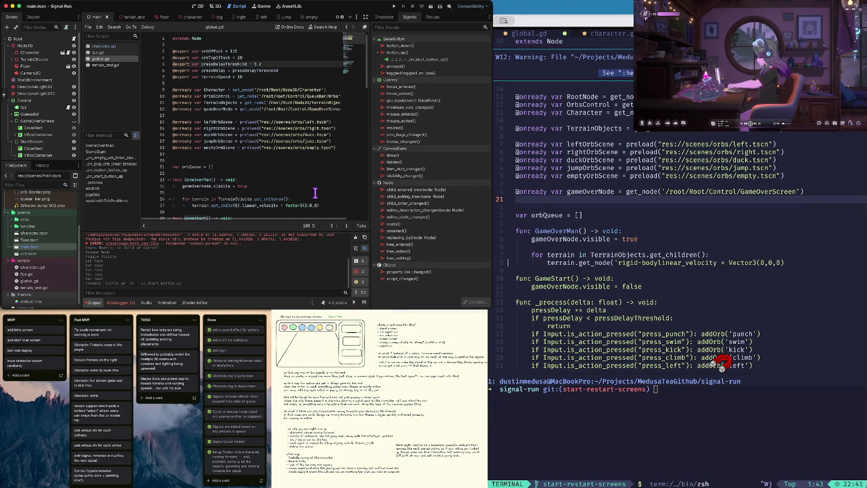
key("Down")
key("Down")
key("Down")
key("Return")
key("ctrl+v")
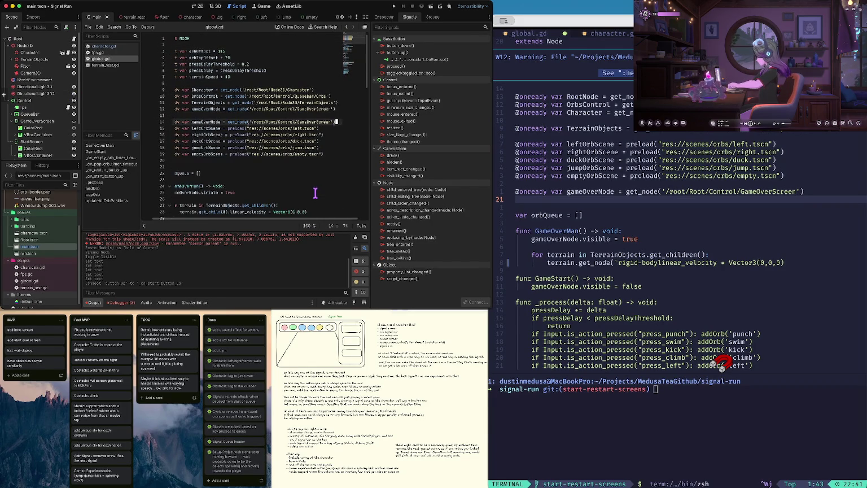
key("ctrl+Left")
key("ctrl+Left")
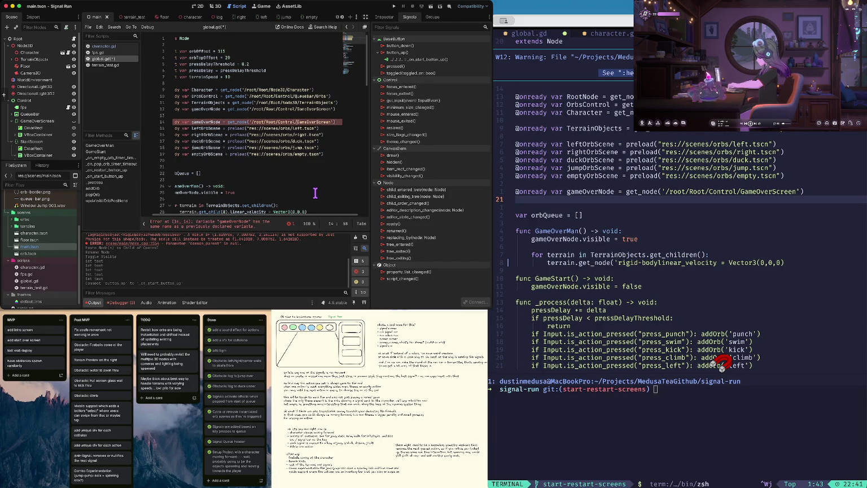
key("BackSpace")
key("BackSpace")
key("BackSpace")
type("Start")
key("Home")
key("BackSpace")
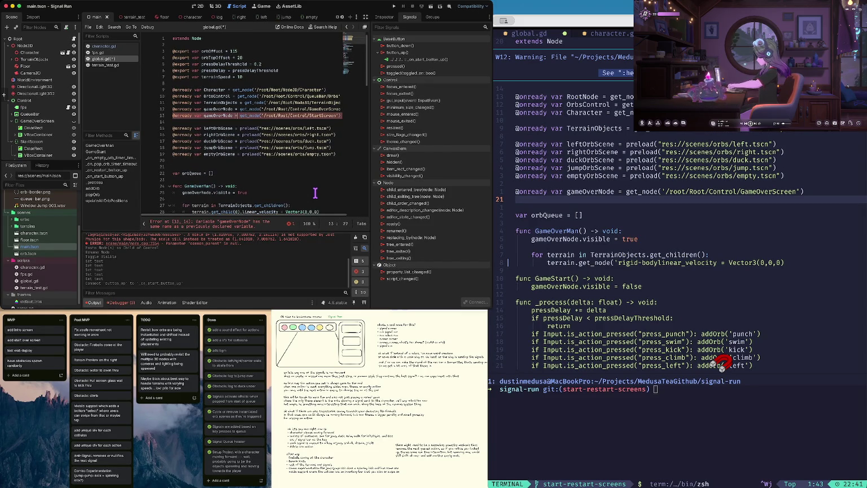
key("BackSpace")
key("BackSpace")
key("BackSpace")
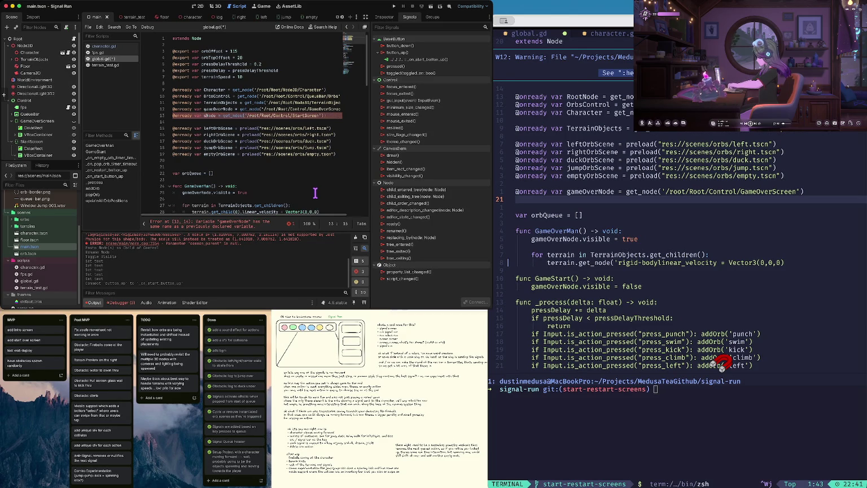
type("startScreen")
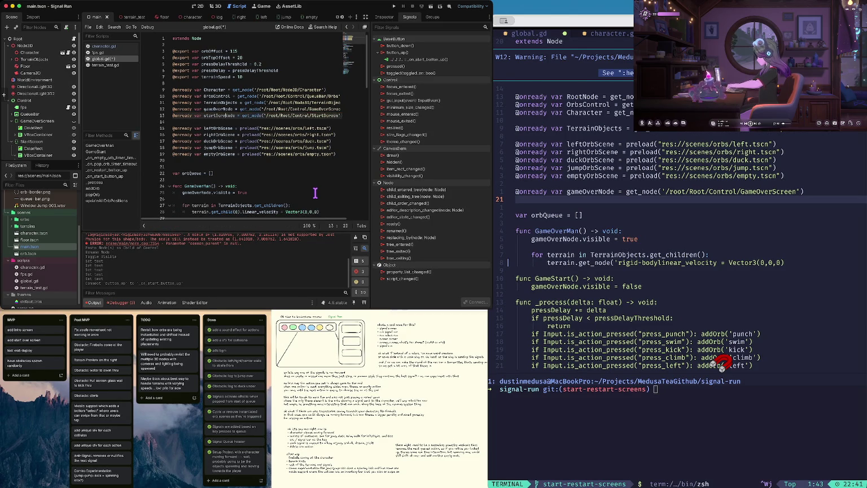
Rename gameOverNode to gameOverScreenNode and search the script for 'gameovern' to find its uses.
key("Up")
key("ctrl+Left")
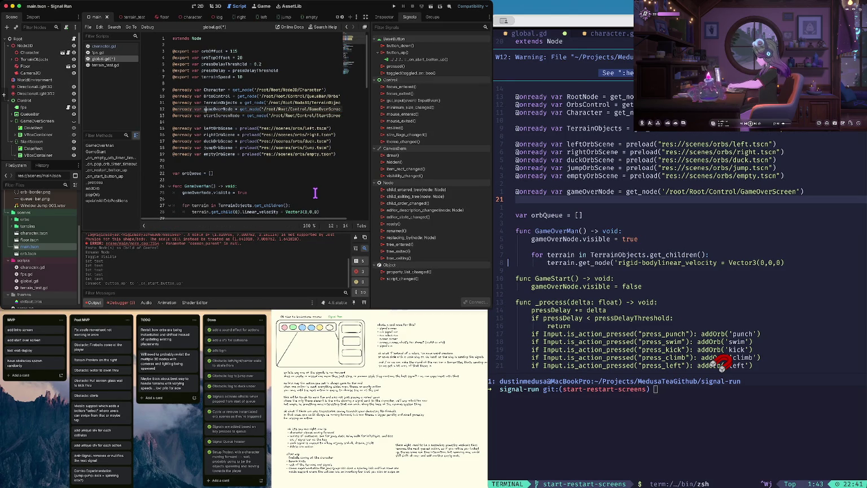
type("Screen")
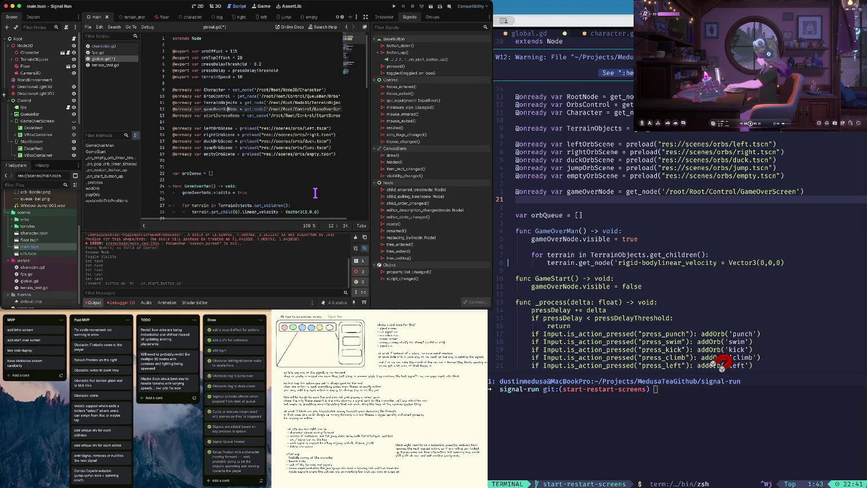
key("ctrl+Left")
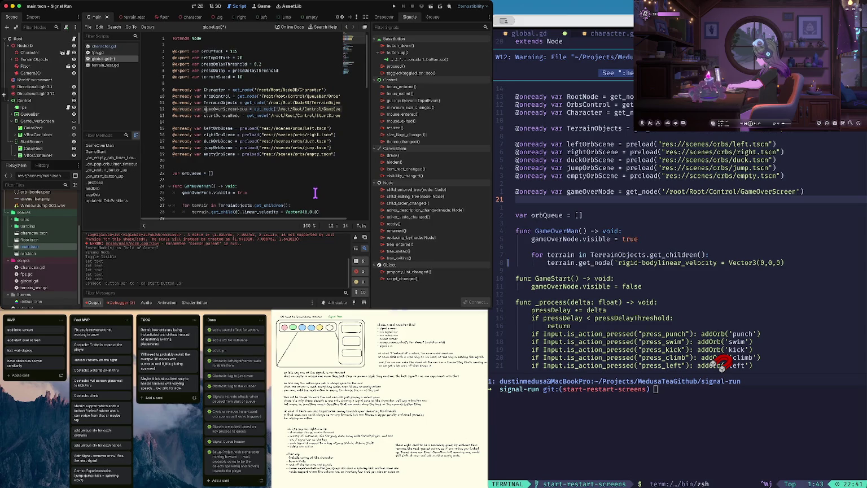
key("ctrl+f")
type("gameovern0")
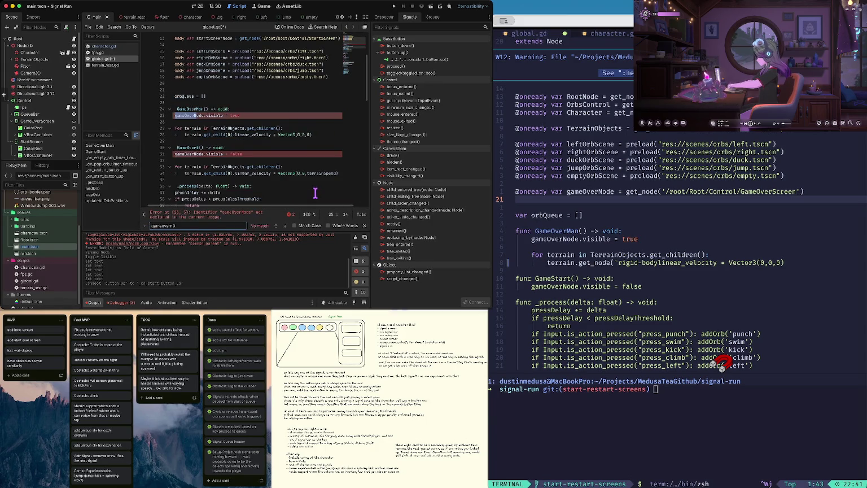
Update the old gameOverNode references to gameOverScreenNode and save the script.
key("Escape")
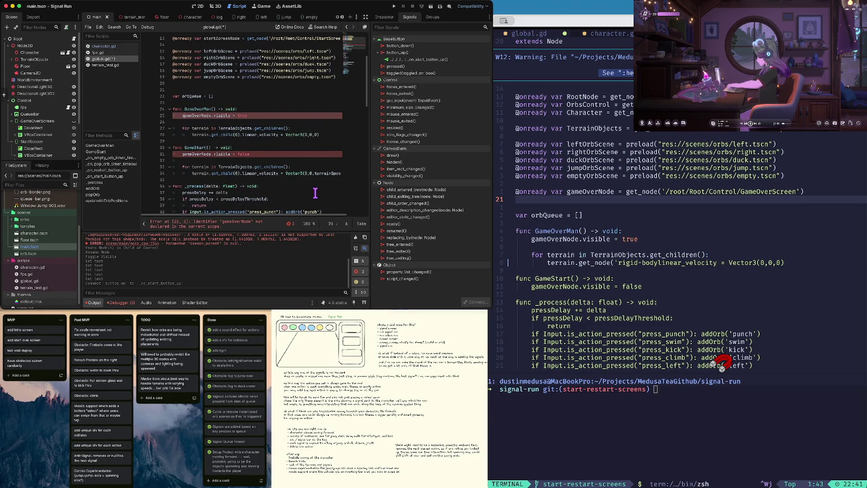
type("Screen")
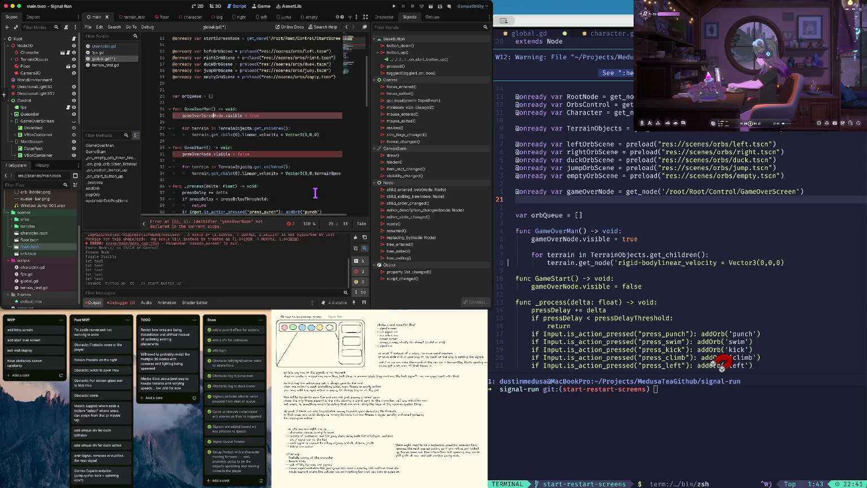
key("Down")
key("Down")
key("Down")
key("ctrl+space")
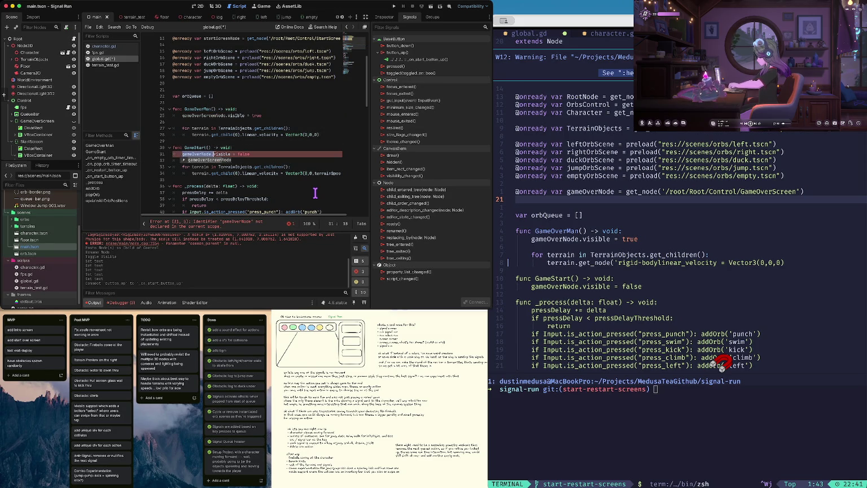
key("Return")
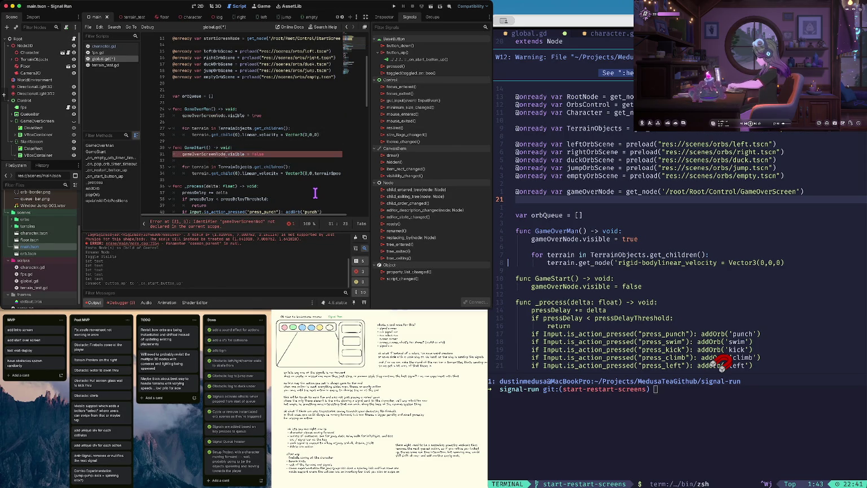
key("Down")
key("Down")
key("ctrl+s")
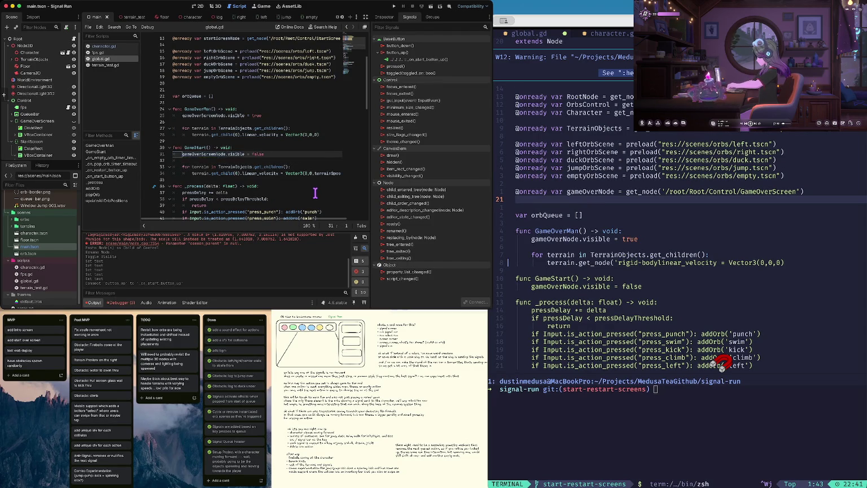
Add a startScreen visible = false line in GameStart and drop the Node suffix from references.
key("ctrl+shift+d")
key("ctrl+BackSpace")
type("rtScreenNode")
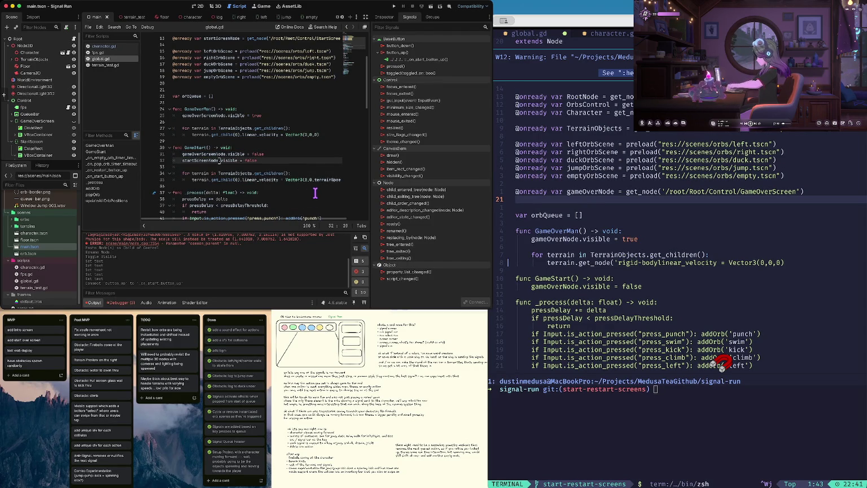
key("BackSpace")
key("BackSpace")
key("BackSpace")
key("Up")
key("BackSpace")
key("BackSpace")
key("BackSpace")
key("Up")
key("Up")
key("Up")
key("BackSpace")
key("BackSpace")
key("BackSpace")
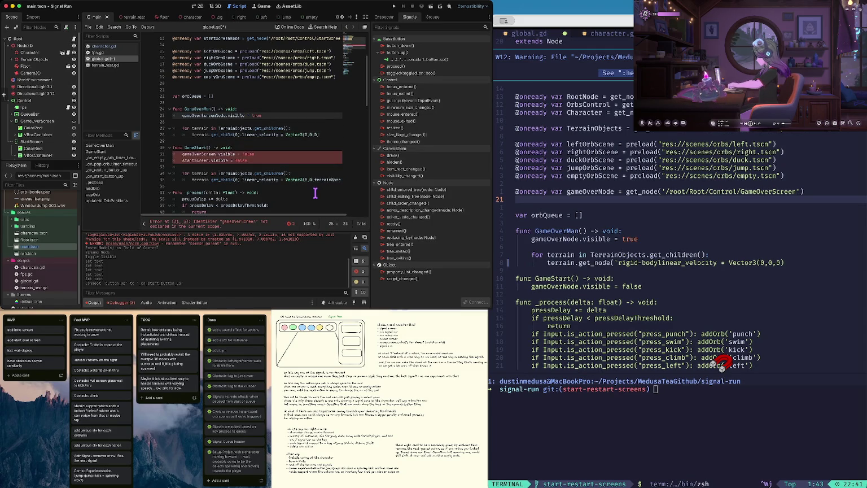
key("Down")
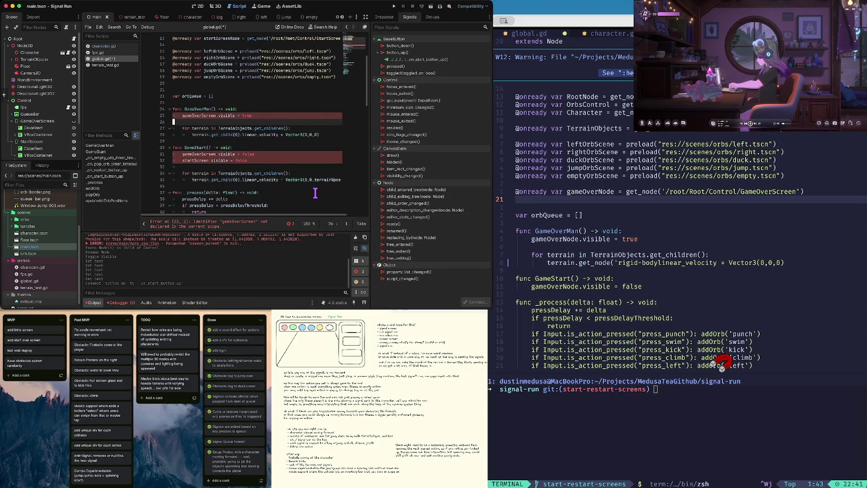
Rename the declarations to startScreen and gameOverScreen, save, and run the game.
key("Up")
key("Up")
key("Up")
key("BackSpace")
key("BackSpace")
key("BackSpace")
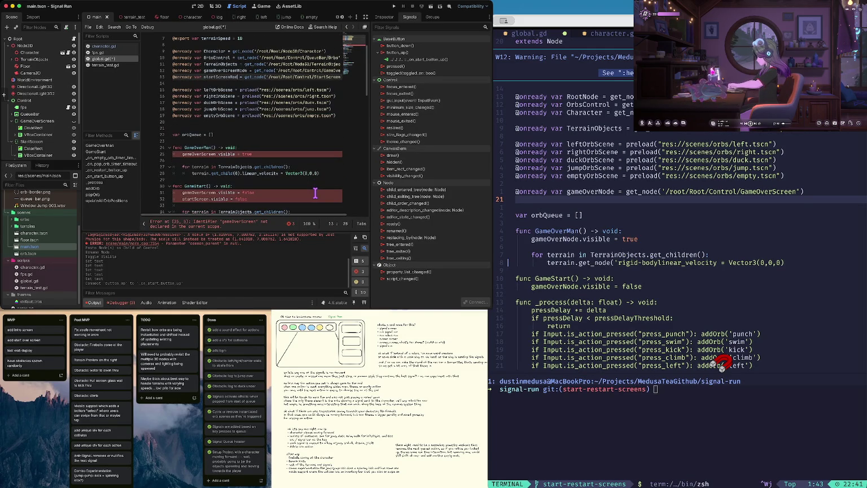
key("Up")
key("BackSpace")
key("BackSpace")
key("BackSpace")
key("BackSpace")
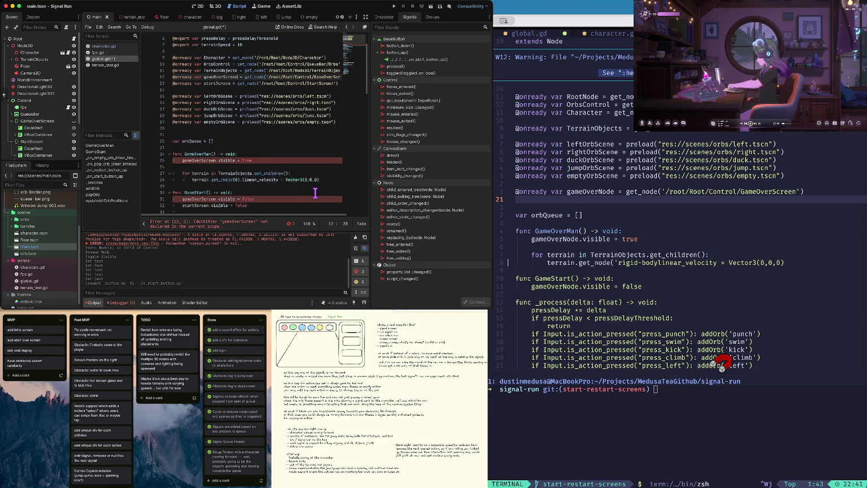
key("alt+Left")
key("alt+Left")
key("alt+Left")
key("Down")
key("Down")
key("Down")
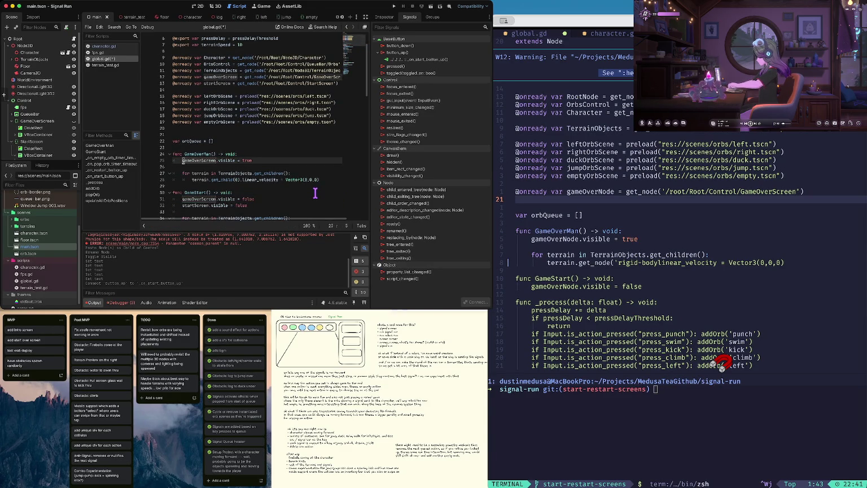
key("ctrl+s")
key("Down")
key("Down")
key("Down")
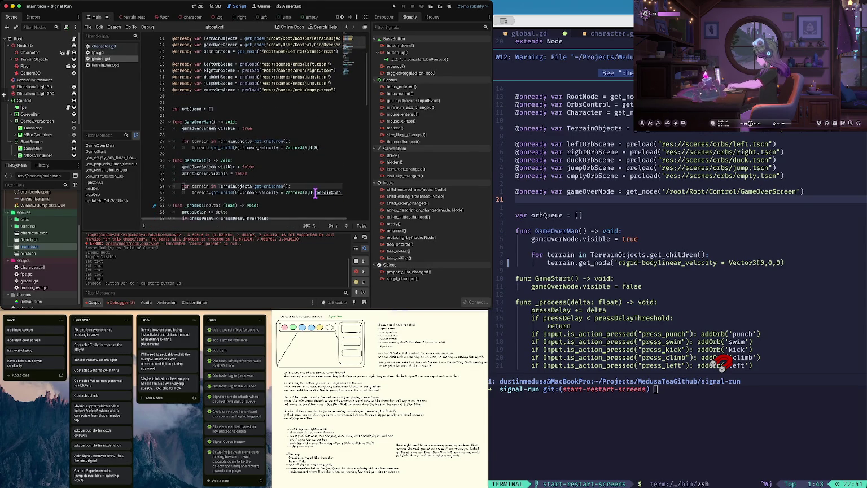
key("super+b")
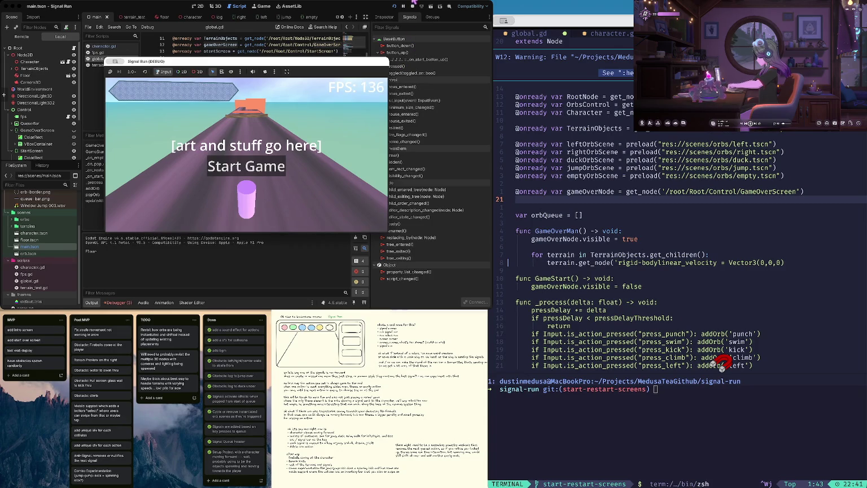
Close the running game window and review the startScreen line in GameStart.
left_click(413, 5)
left_click(247, 173)
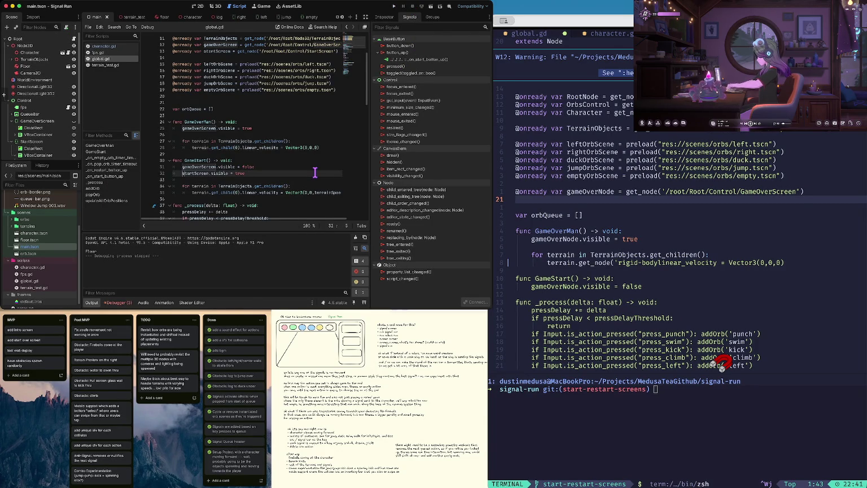
key("alt+Right")
key("Right")
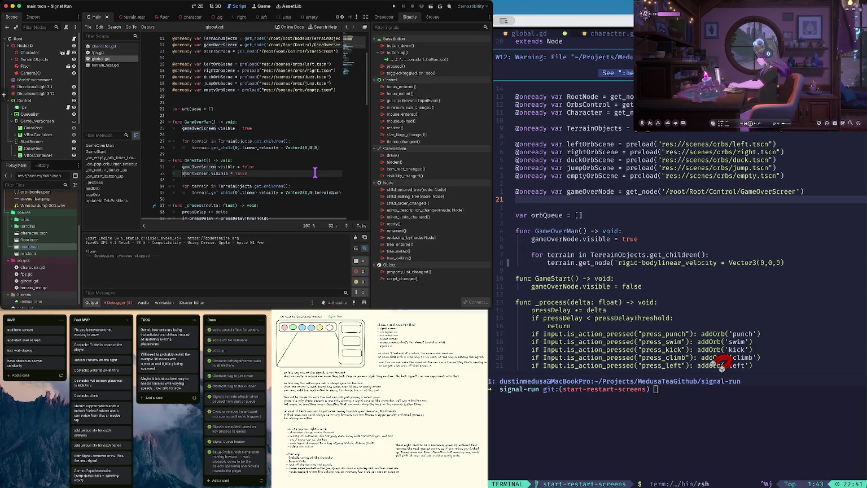
Run the game again to check the Start Game screen, then stop it.
key("Up")
key("Up")
key("Up")
key("Down")
key("Right")
scroll(315, 172, "down", 4)
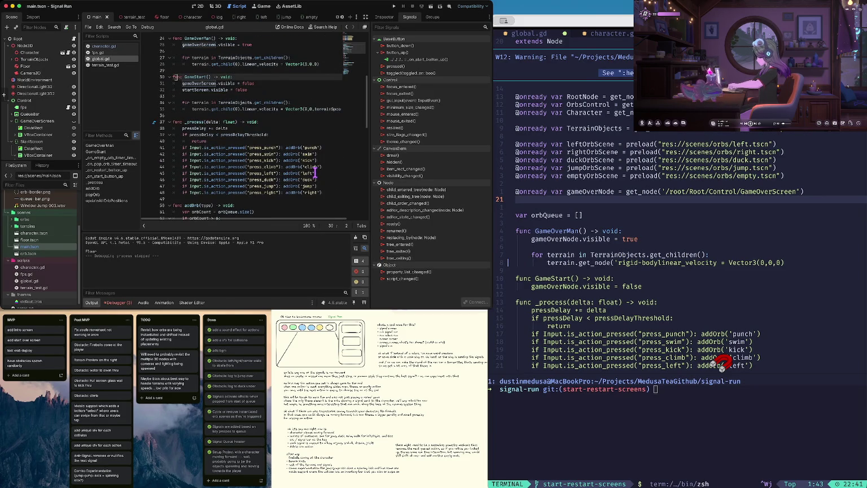
key("super+b")
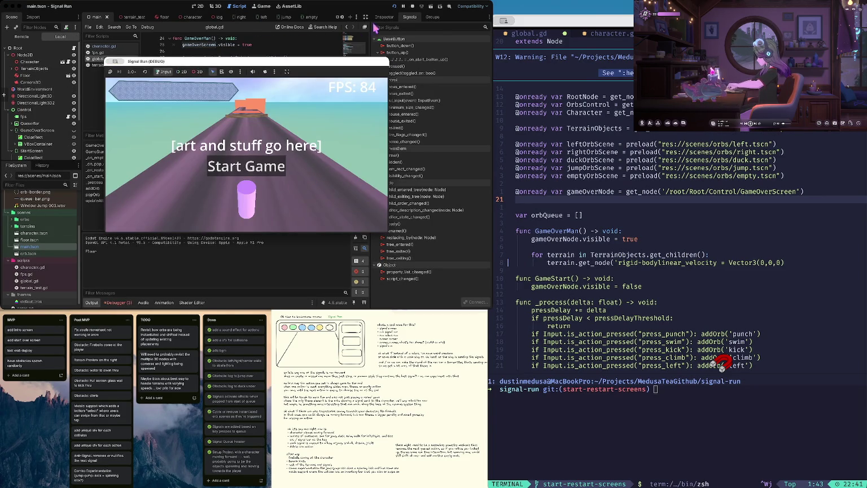
left_click(412, 6)
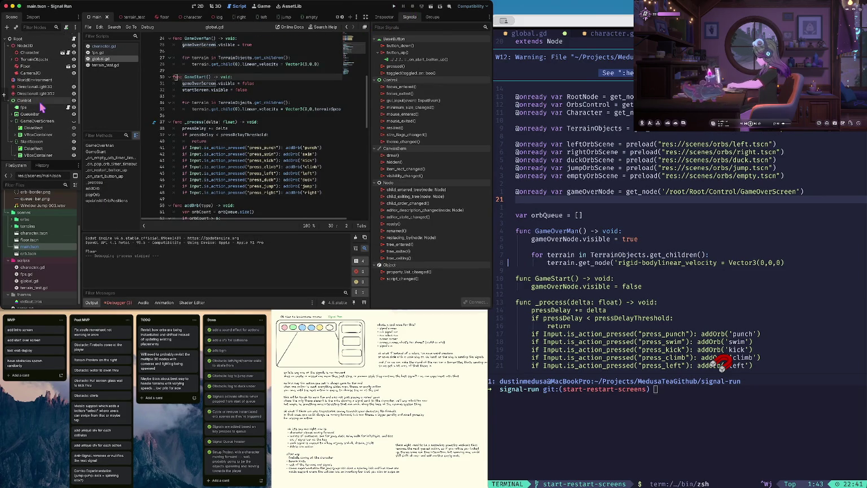
Select the StartScreen ColorRect and make its background colour semi-transparent.
scroll(40, 107, "down", 3)
left_click(34, 100)
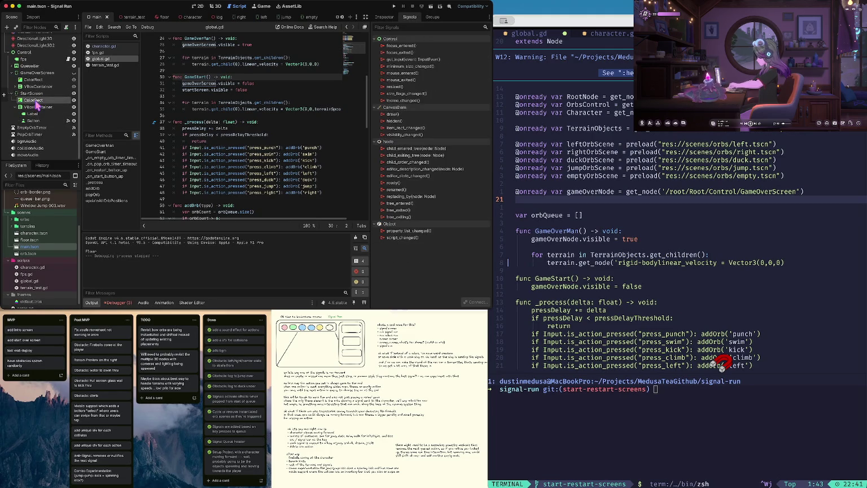
left_click(385, 17)
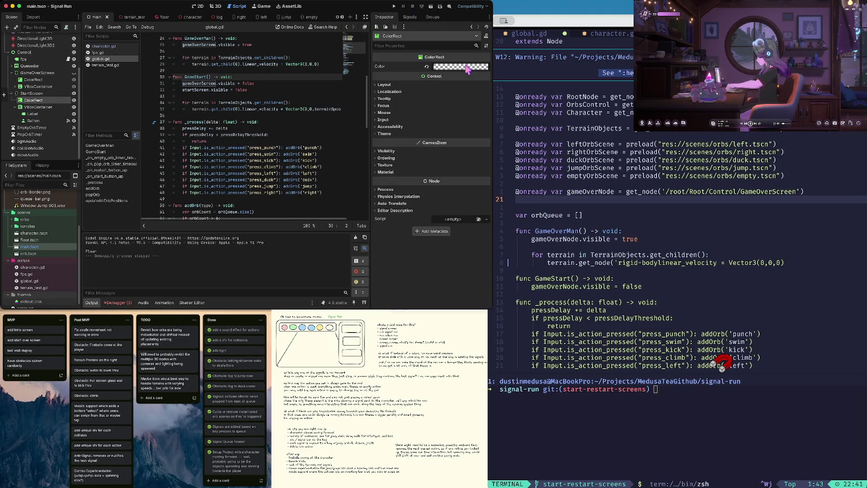
left_click(468, 67)
left_click(449, 211)
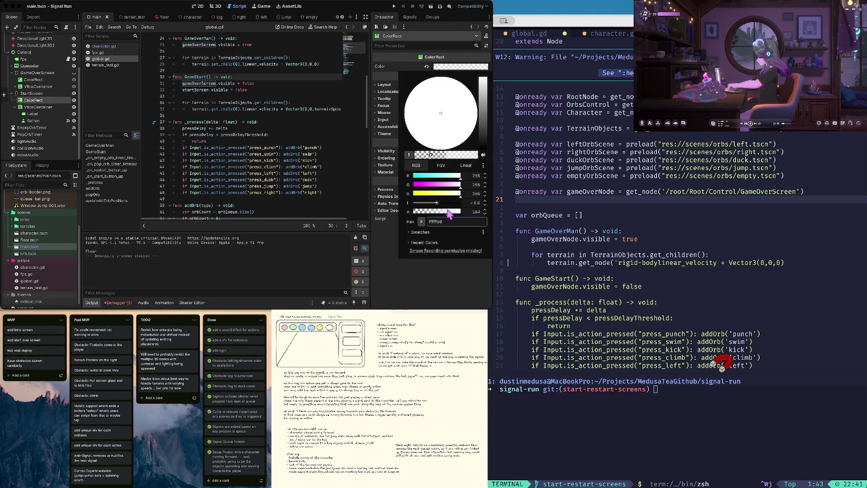
left_click(196, 8)
Adjust the ColorRect's RGB values to a lavender-grey tint and save the scene.
left_click(197, 7)
left_click(458, 68)
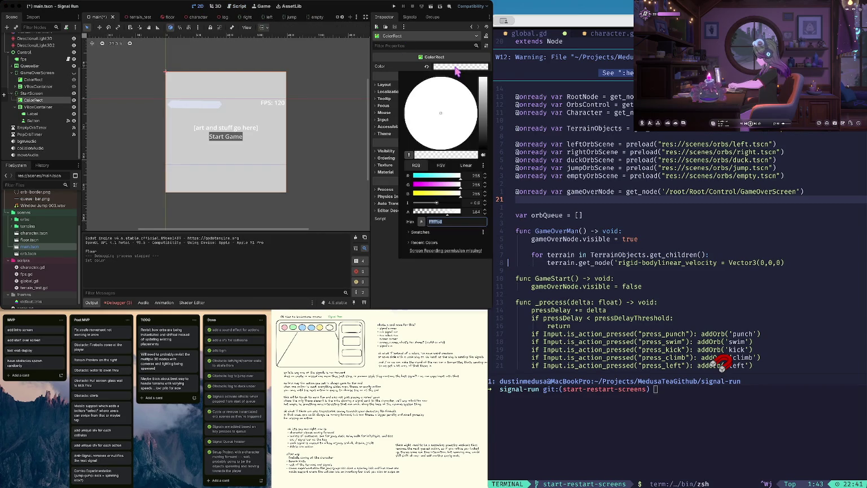
left_click(440, 185)
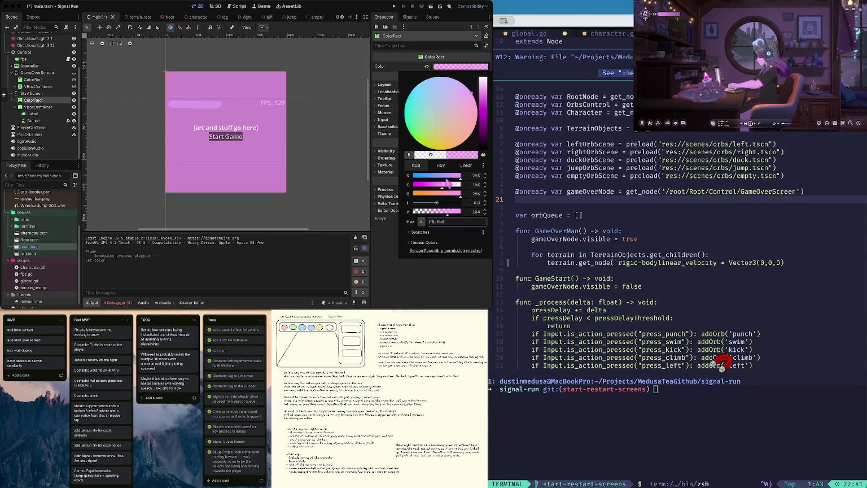
left_click(446, 182)
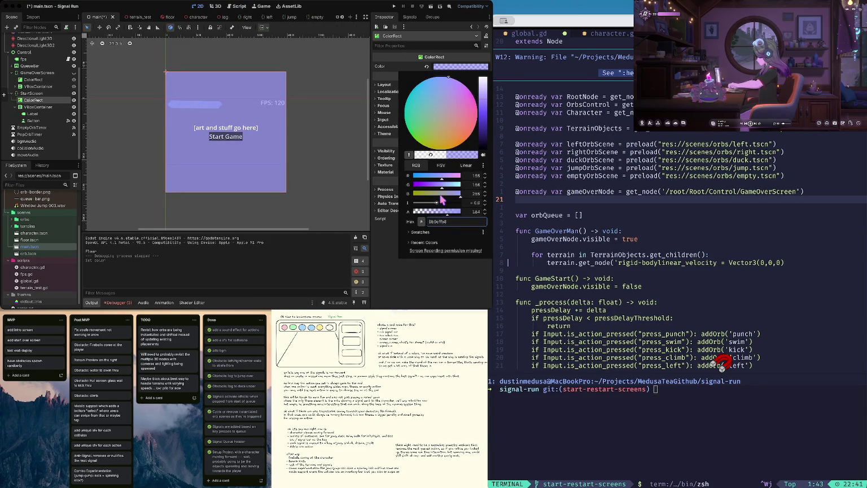
left_click(443, 195)
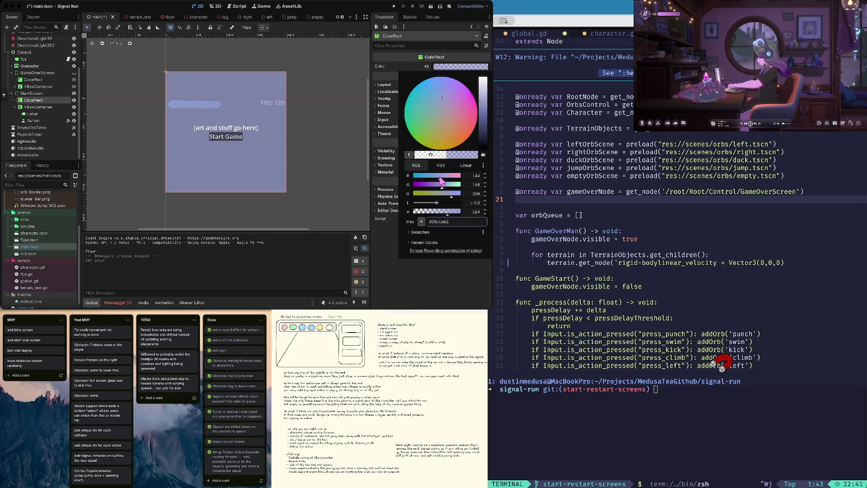
left_click_drag(442, 189, 443, 190)
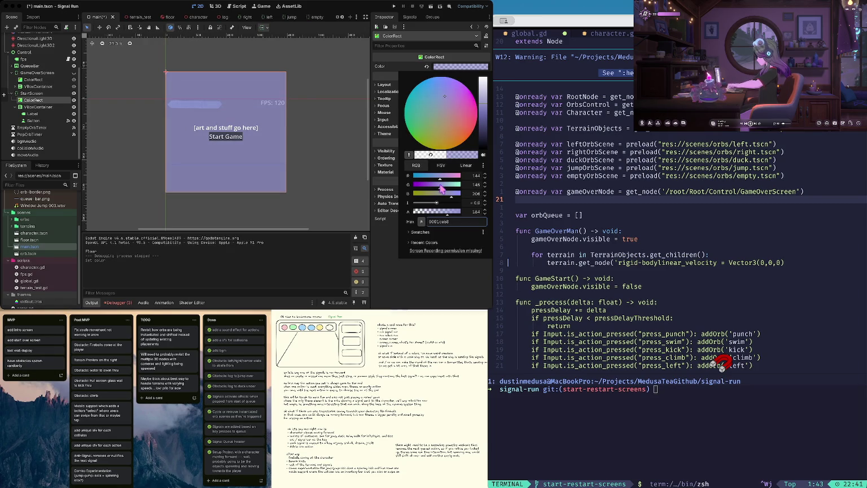
left_click(332, 160)
key("ctrl+s")
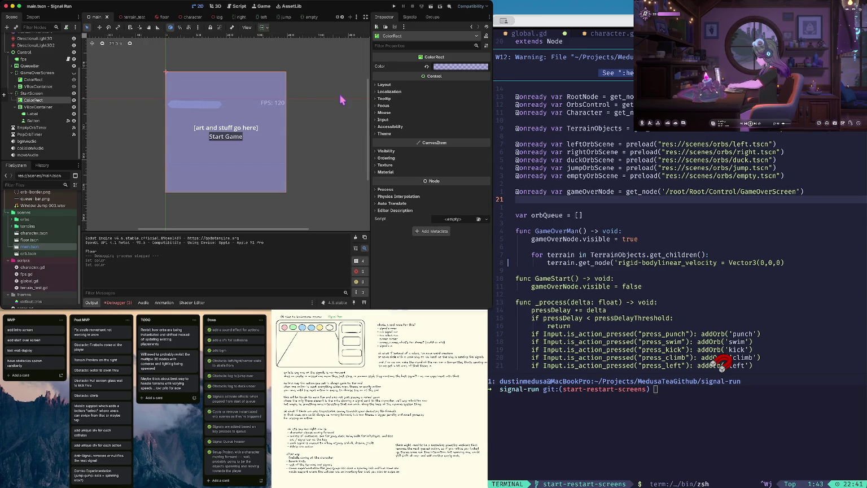
Run the game, press Start Game, die, and restart twice with Go Again.
key("super+b")
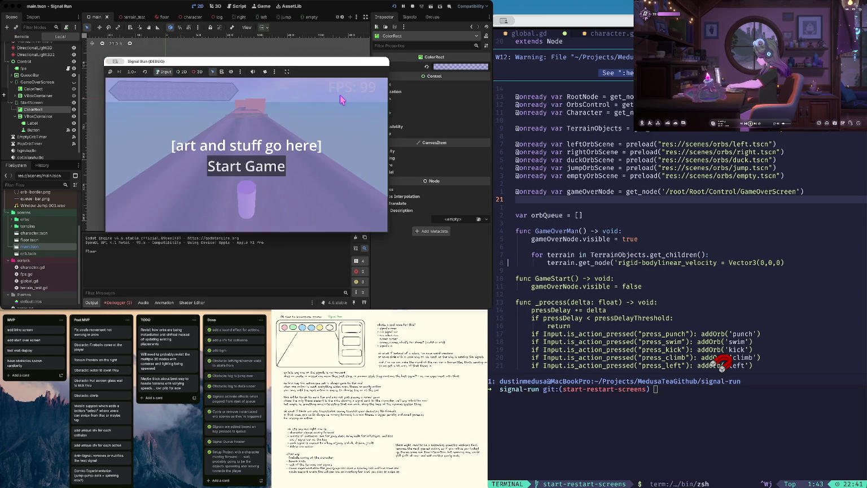
left_click(261, 173)
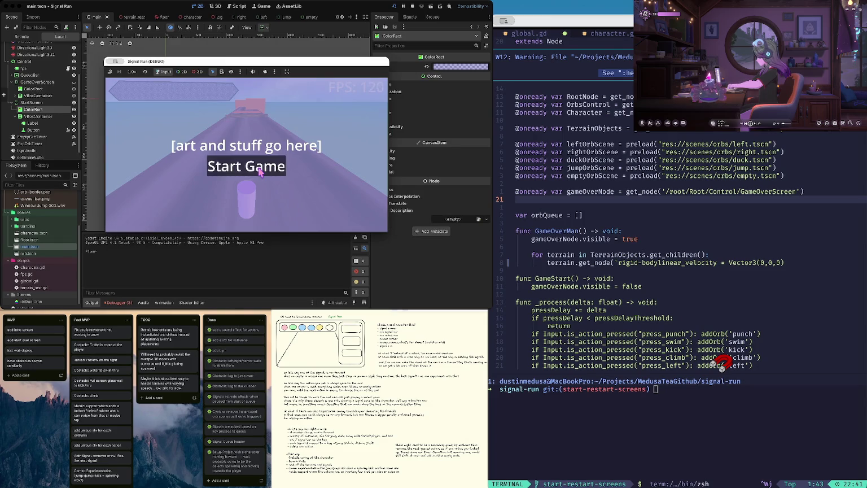
key("space")
key("space")
key("space")
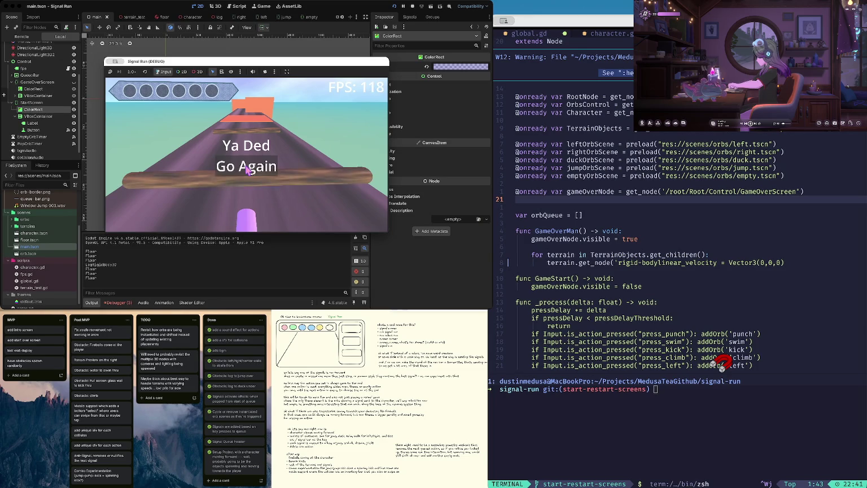
left_click(247, 171)
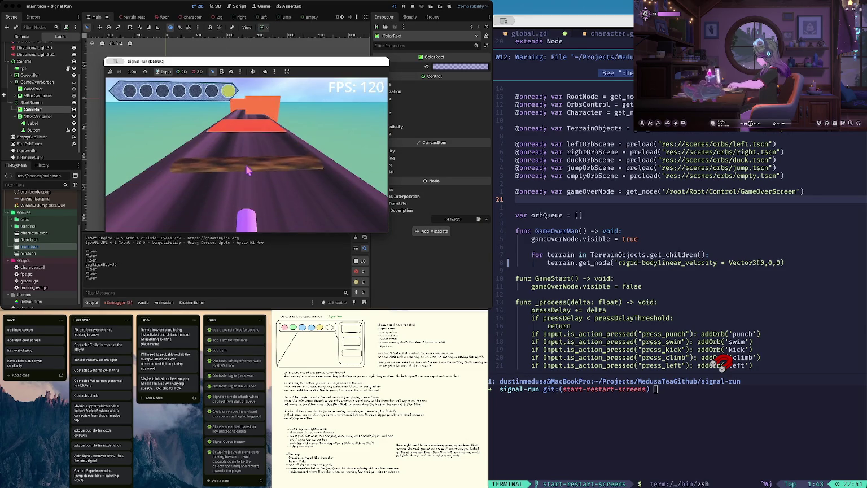
key("Left")
key("Up")
key("Left")
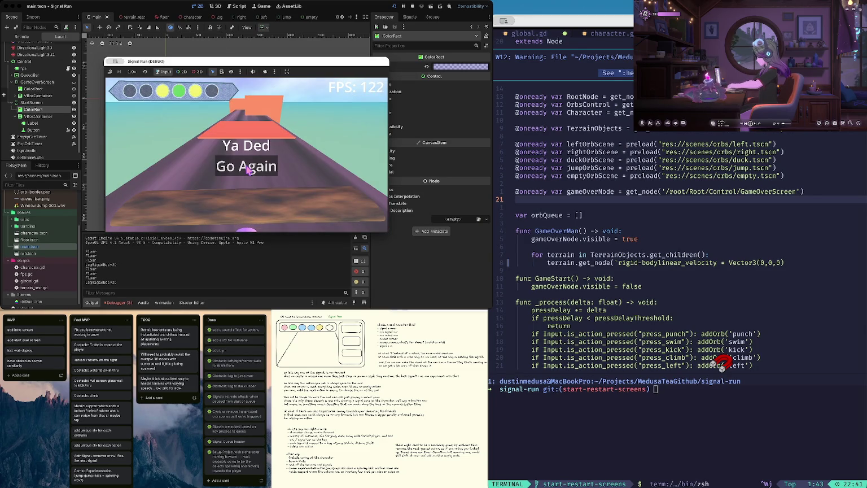
left_click(247, 170)
Stop the game and collapse the StartScreen and QueueBar branches in the Scene dock.
left_click(416, 8)
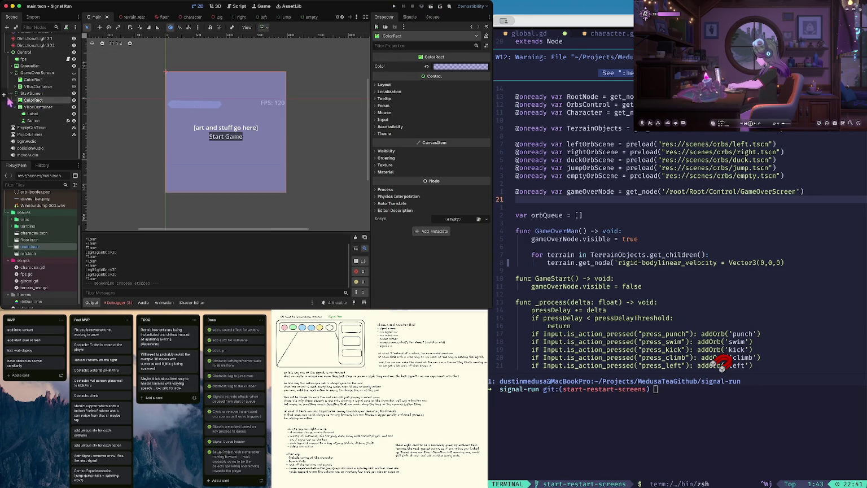
left_click(12, 94)
left_click(11, 92)
left_click(12, 92)
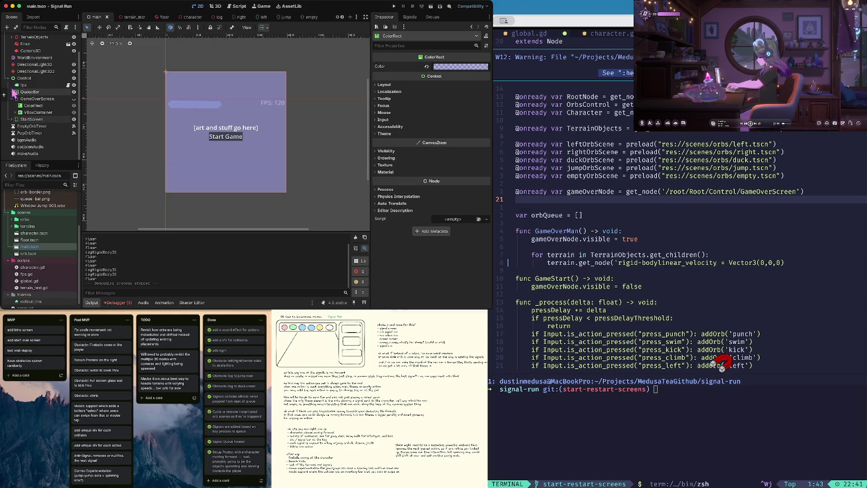
Check git status and commit with the message "technically a start and restart setup".
scroll(25, 65, "up", 3)
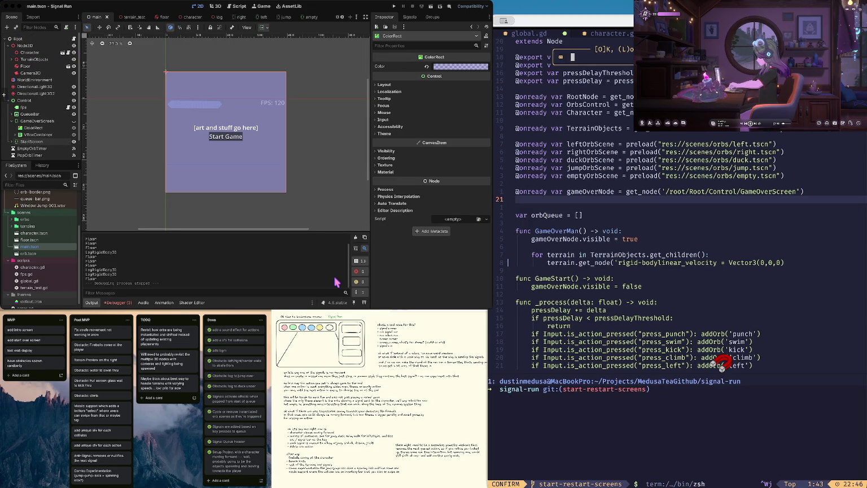
type("ogit status")
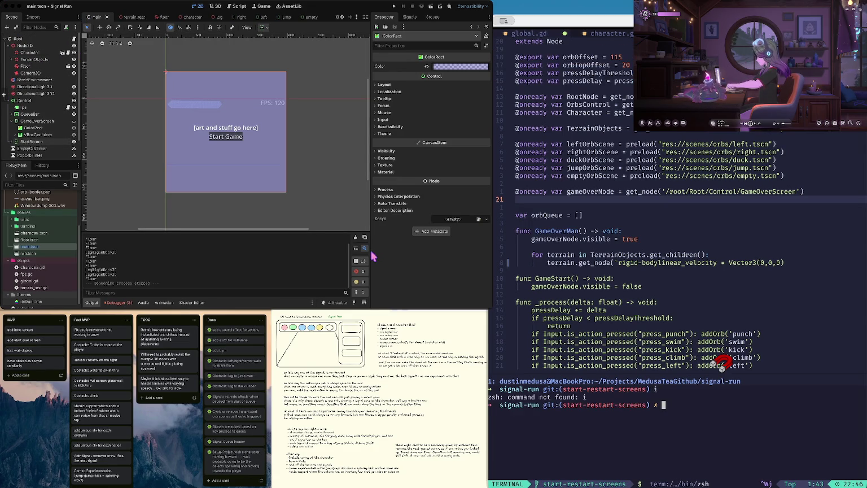
key("Return")
type("s")
key("Return")
type("git co")
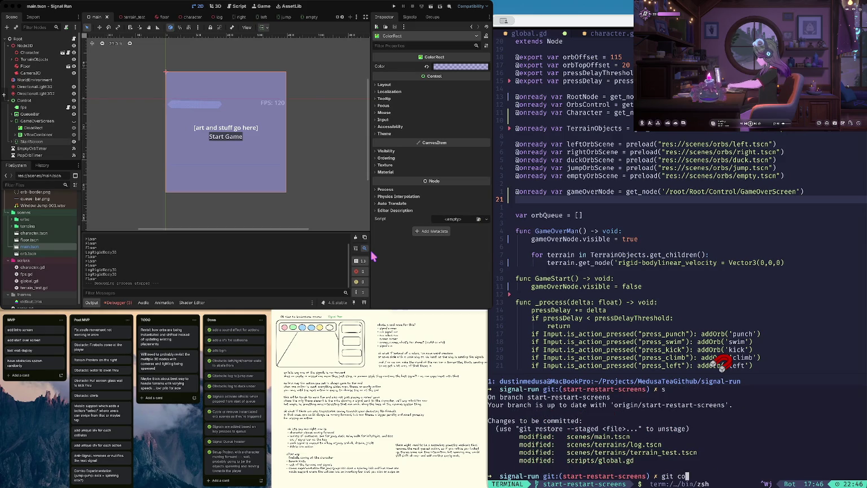
type("mmit\"technica")
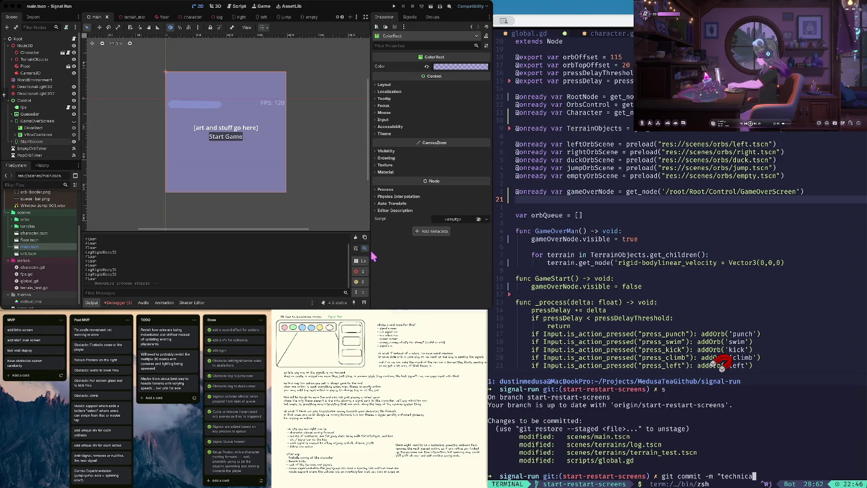
type("start")
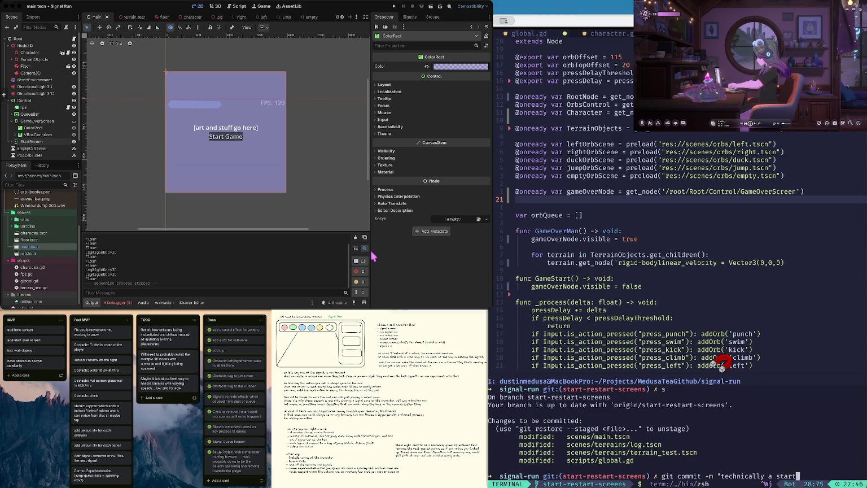
type(" and restart setup\"")
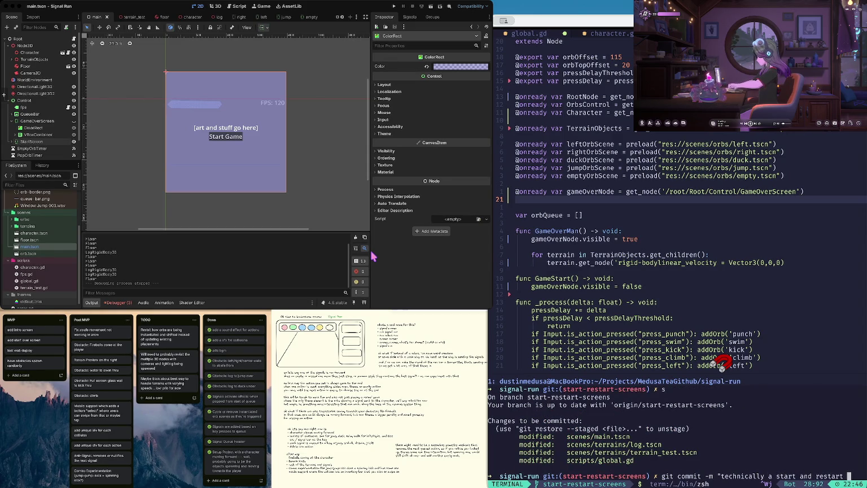
key("Return")
Push the commit to the remote and clear the terminal.
type("git push")
key("Return")
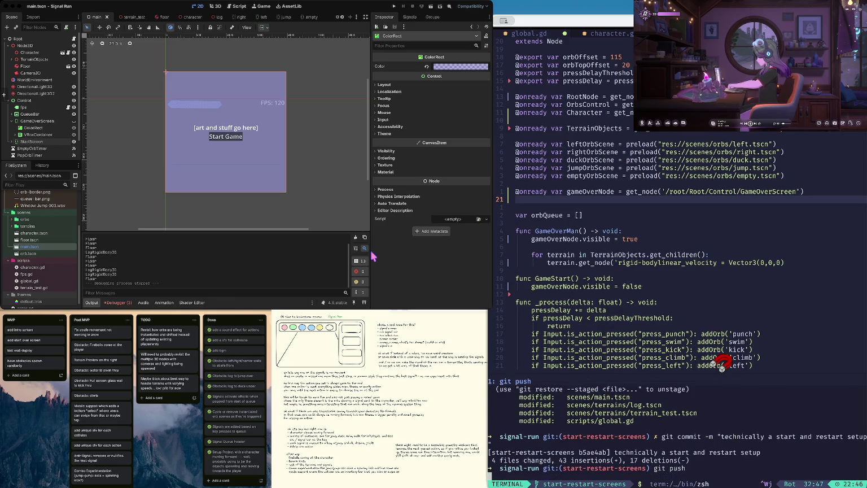
type("clear")
key("Return")
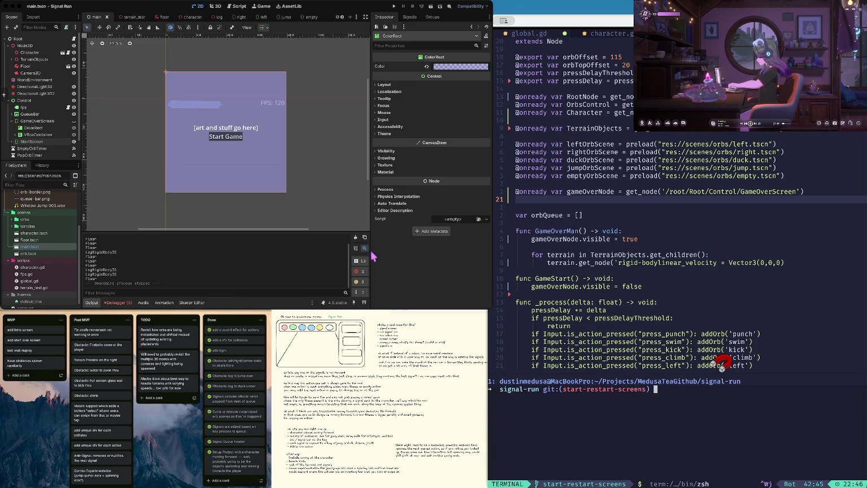
left_click(373, 257)
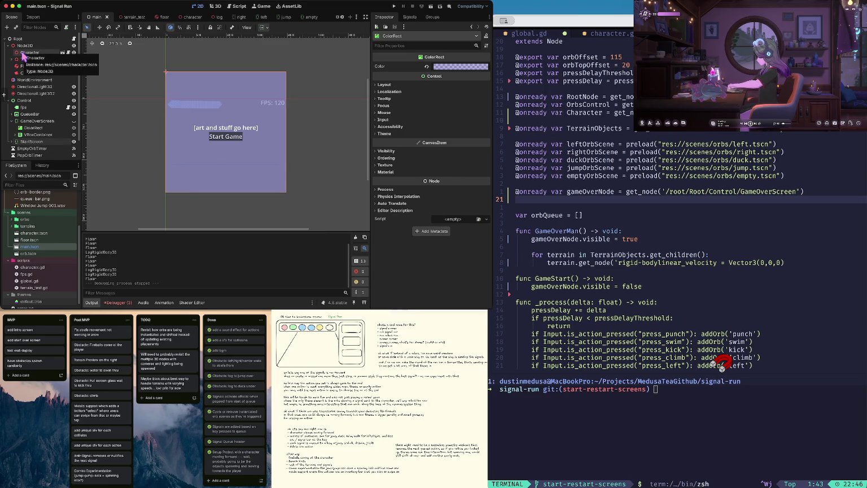
Add Character.position = Vector3(0,0,0) to GameStart in global.gd, then run the game.
left_click(24, 54)
left_click_drag(111, 60, 153, 65)
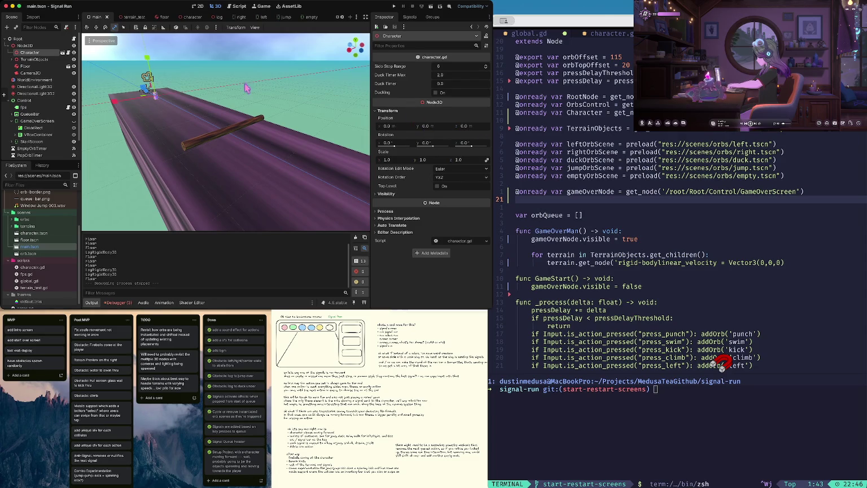
left_click(239, 6)
scroll(253, 57, "up", 2)
left_click(246, 74)
key("Down")
key("Down")
key("Down")
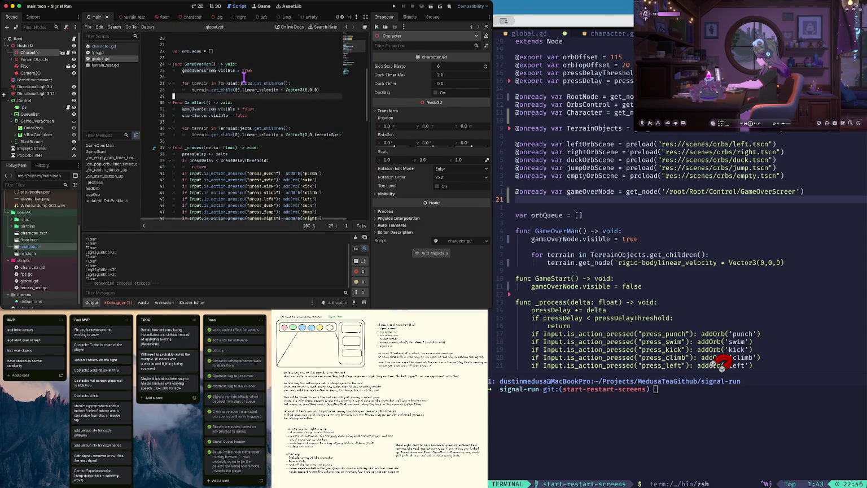
key("Return")
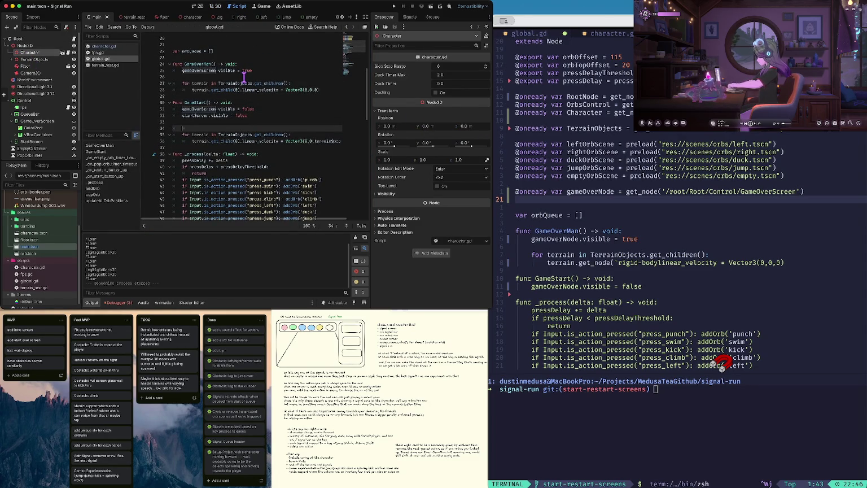
type("cter.position = Vector")
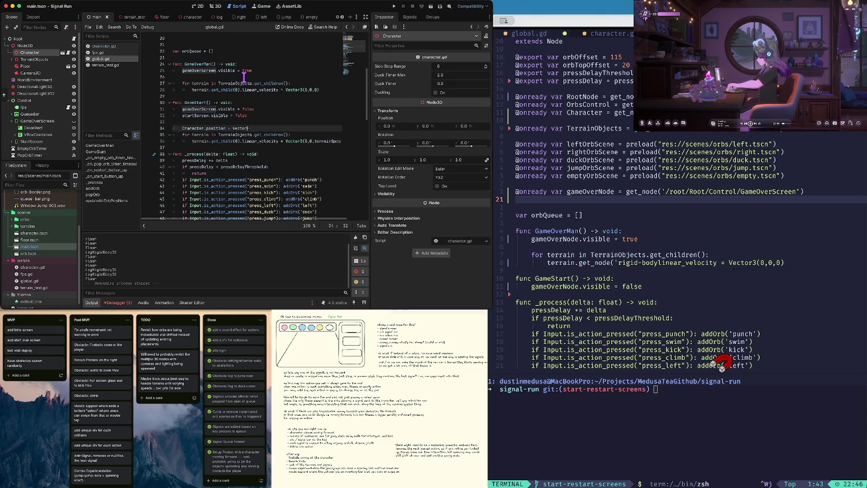
type("(0")
type("0,0")
key("Home")
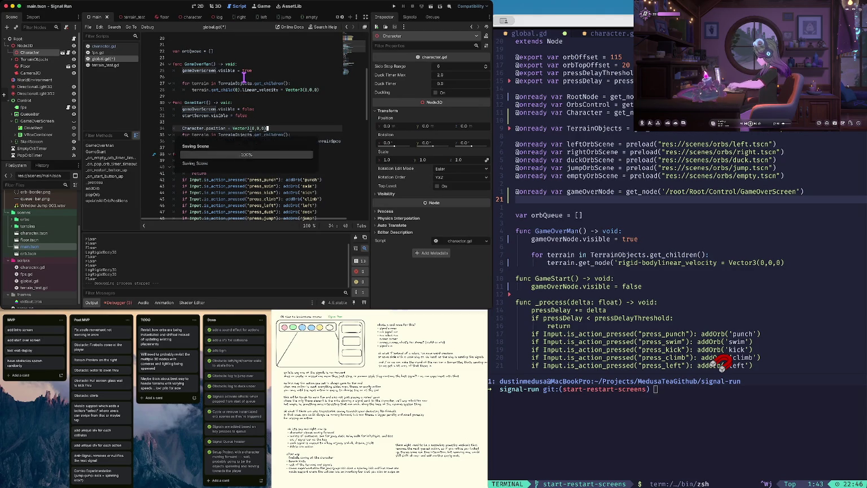
key("super+b")
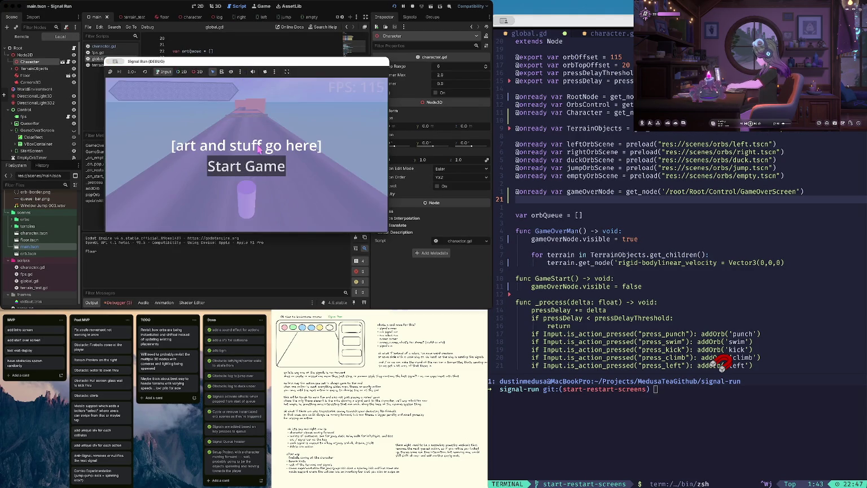
Start a game, restart with Go Again after each death, then stop the game.
left_click(249, 163)
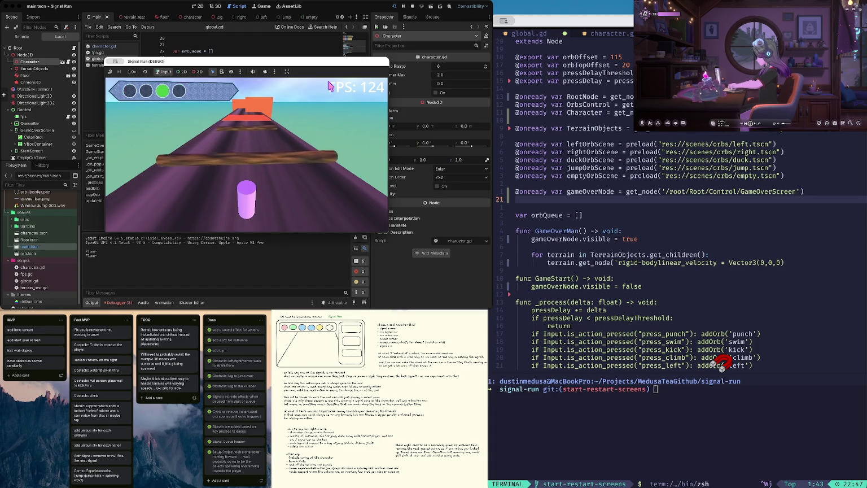
left_click(266, 170)
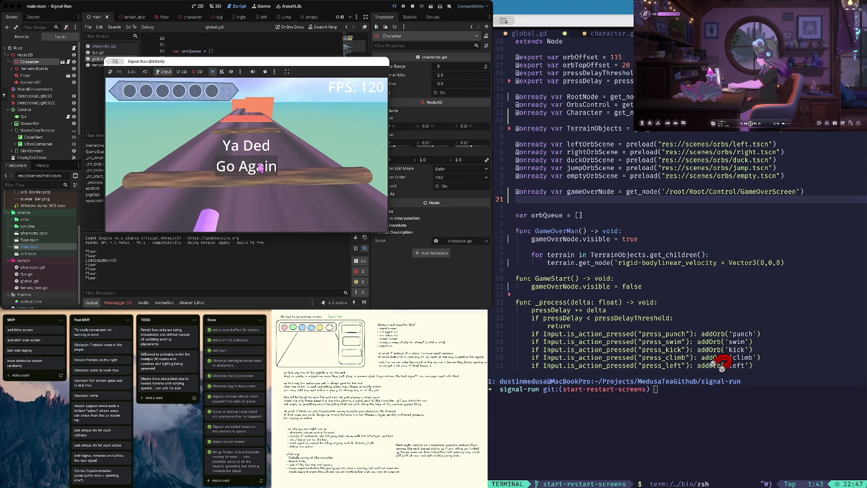
left_click(242, 168)
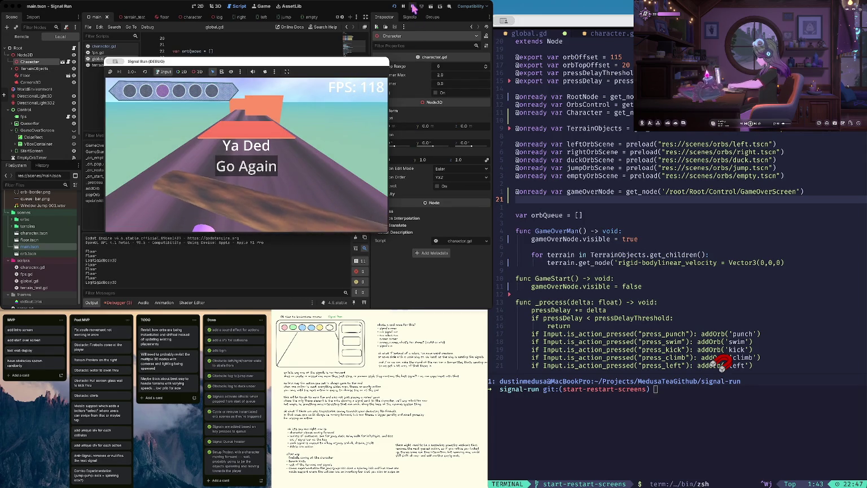
left_click(394, 6)
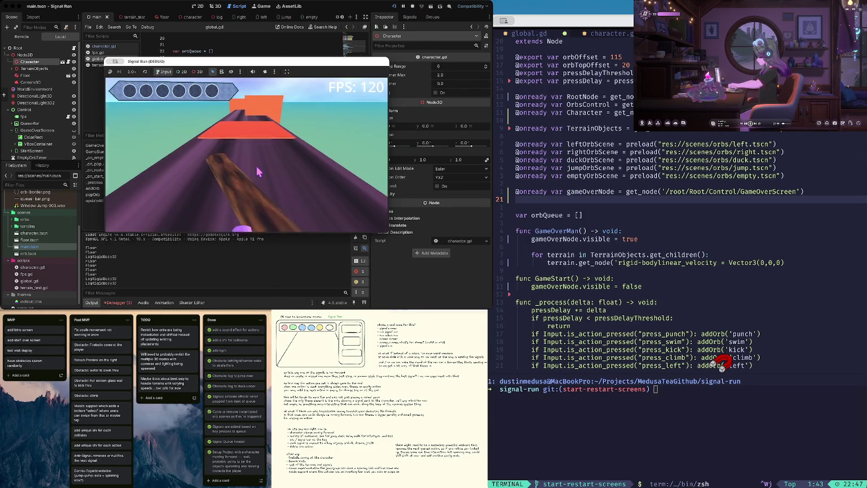
left_click(415, 5)
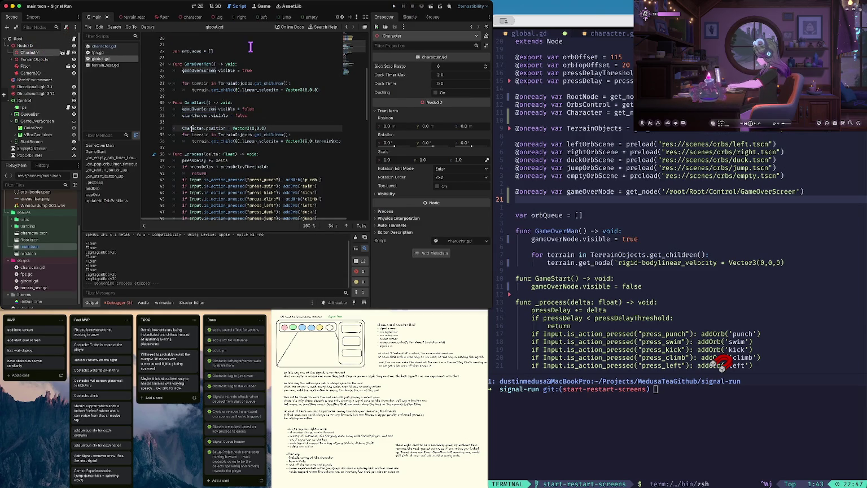
Launch another test run, start, restart once with Go Again, and stop it.
left_click(394, 7)
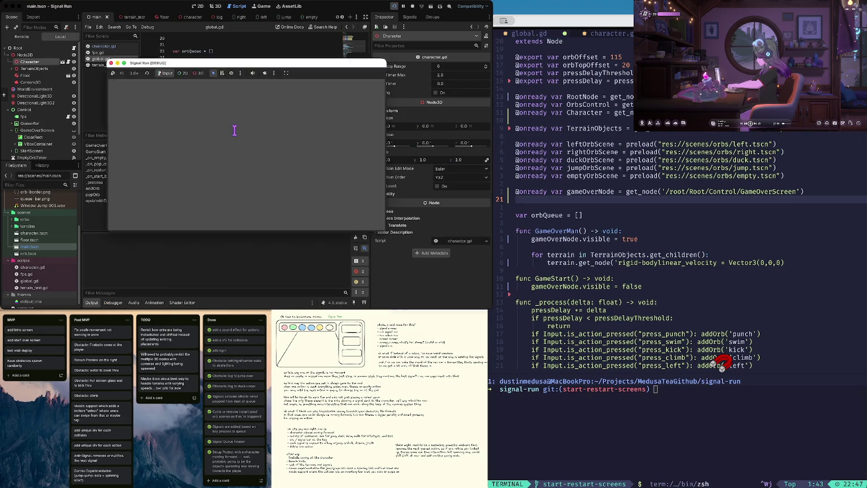
left_click(239, 166)
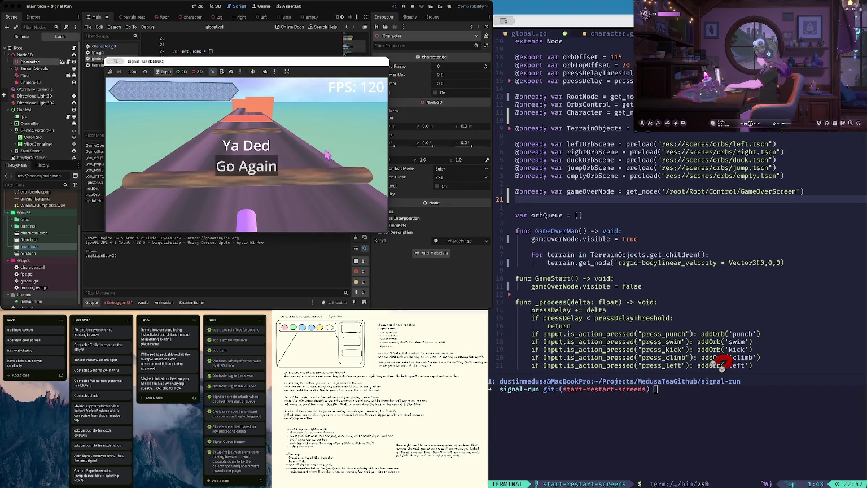
left_click(246, 166)
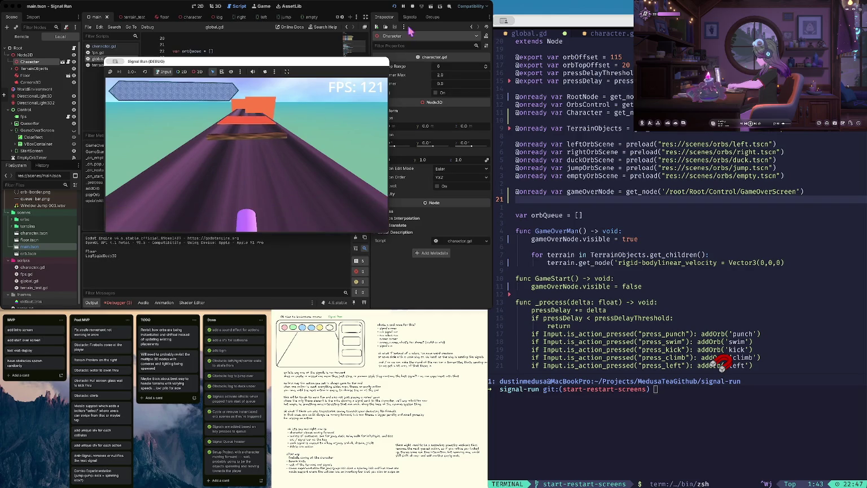
left_click(412, 6)
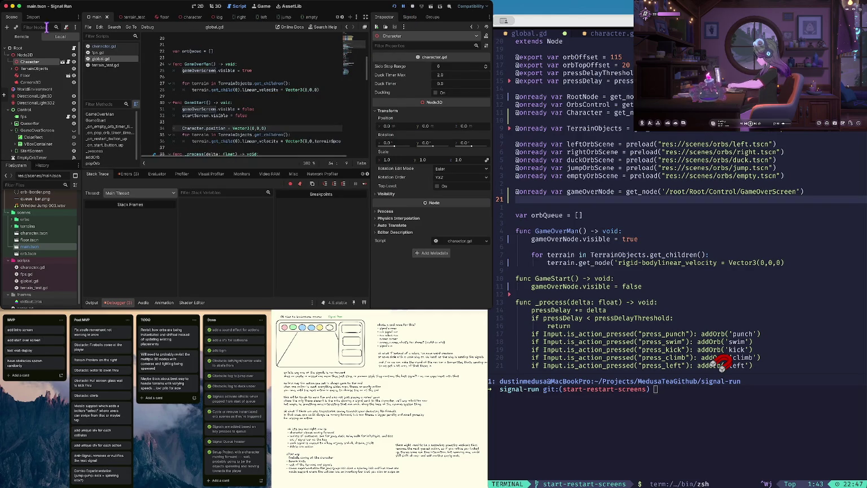
In the Remote scene tree, expand Node3D and Character and inspect the RigidBody3D properties.
left_click(28, 36)
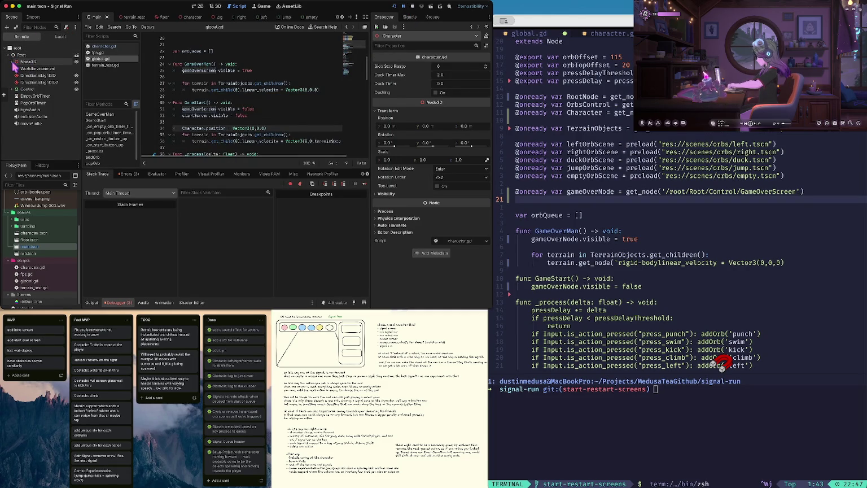
left_click(13, 62)
left_click(15, 68)
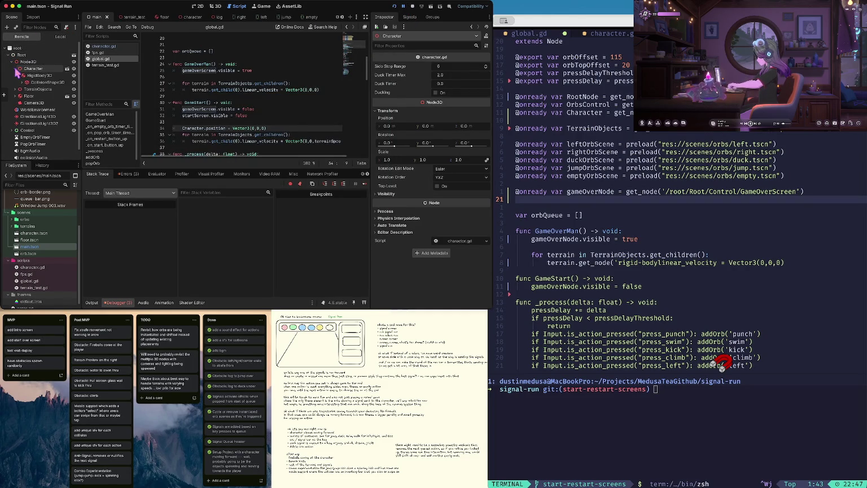
left_click(51, 69)
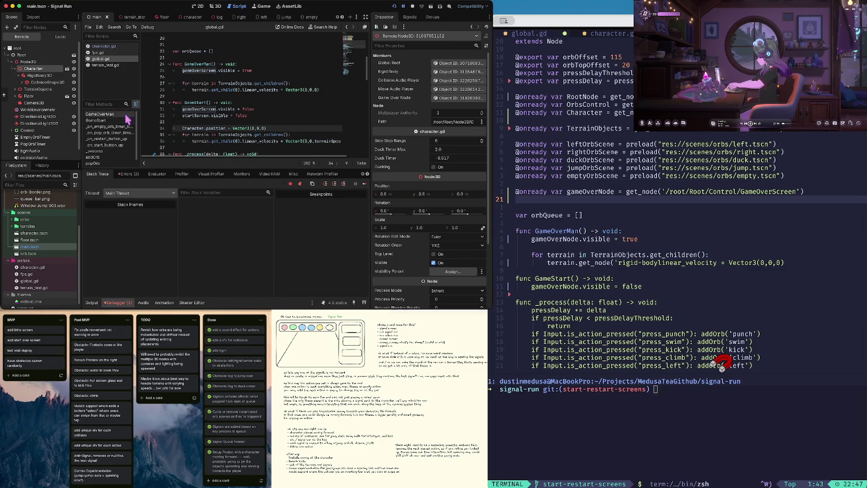
left_click(37, 75)
scroll(412, 136, "down", 5)
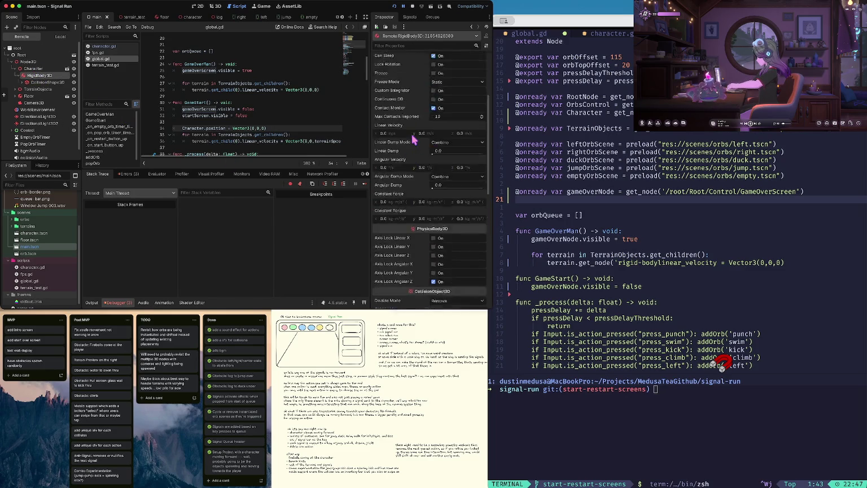
scroll(412, 139, "down", 5)
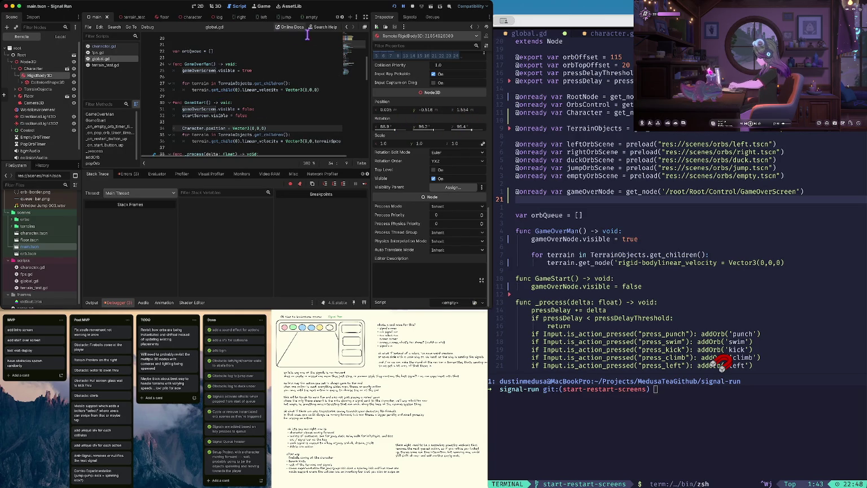
Return to the full Godot editor window and end the debug session.
key("ctrl+Down")
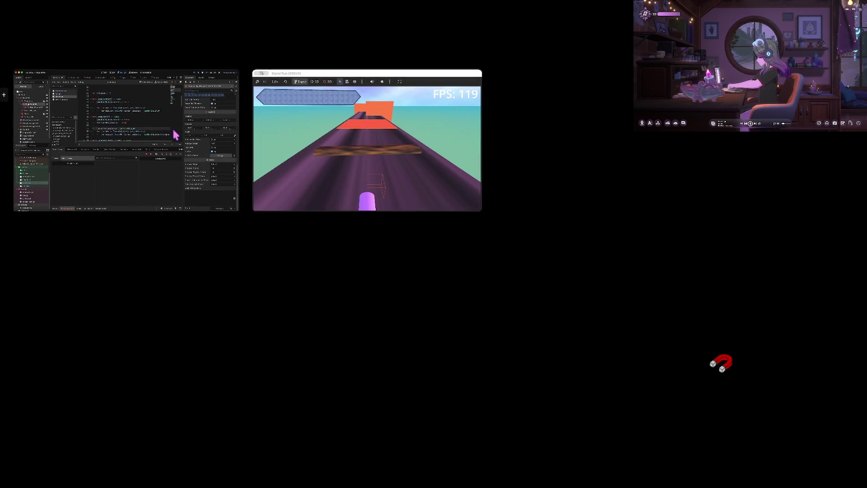
left_click(203, 182)
left_click(412, 7)
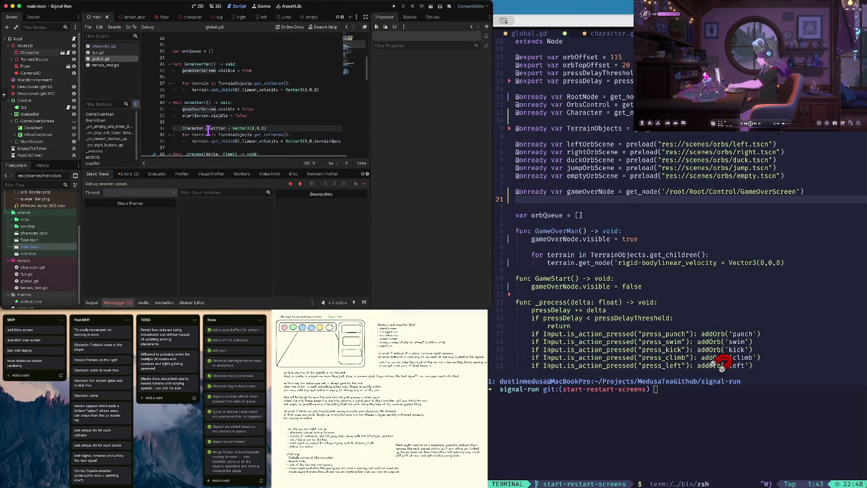
Add a comment about the character above the position reset in GameStart, then delete it.
key("Right")
key("Right")
key("Right")
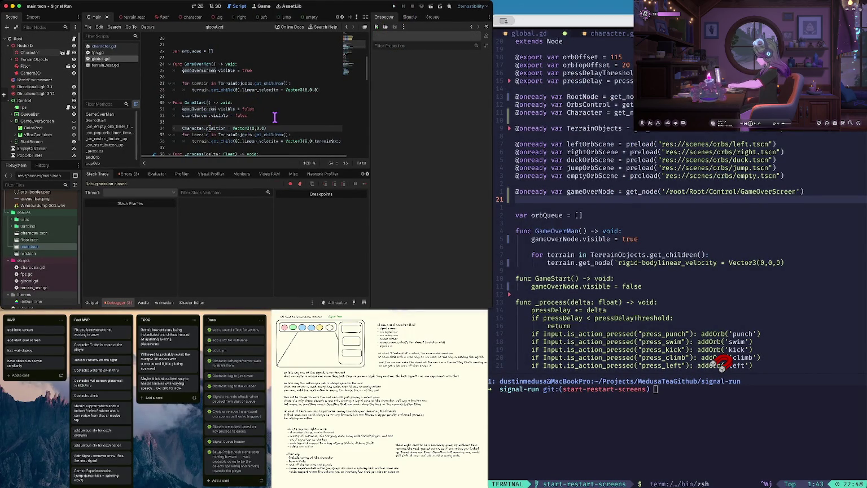
left_click(277, 123)
key("Return")
type("# ch")
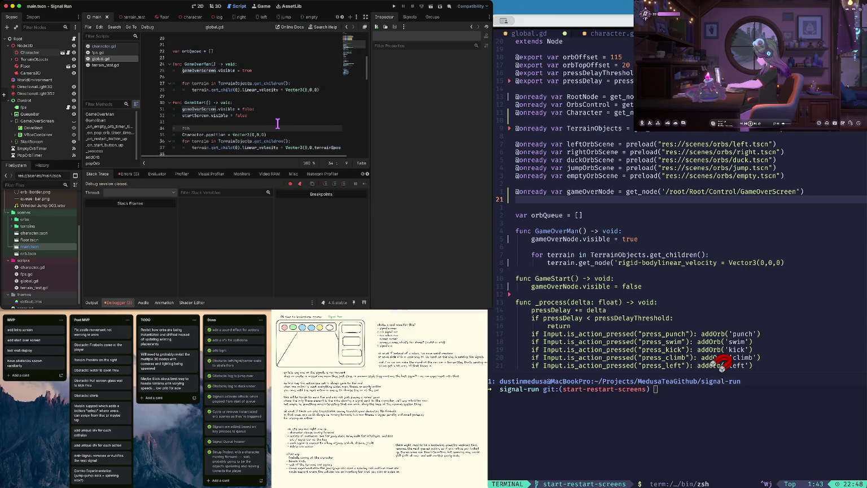
type("an idiot")
type("the character never h")
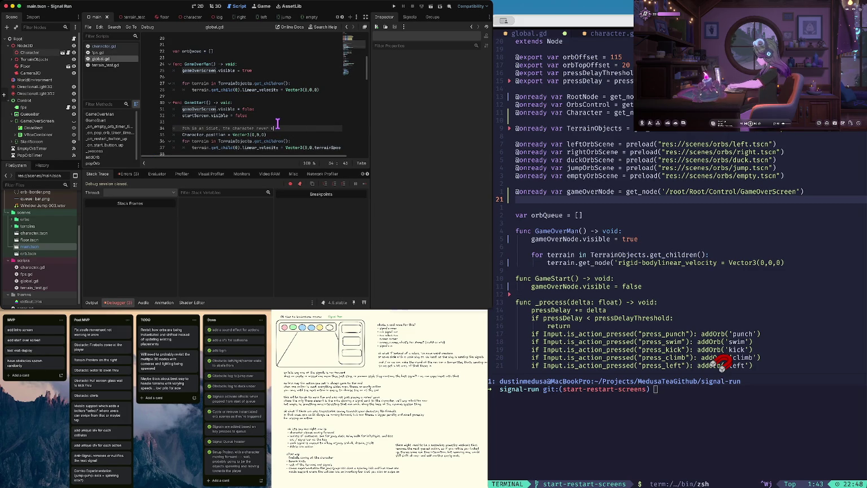
type("towar")
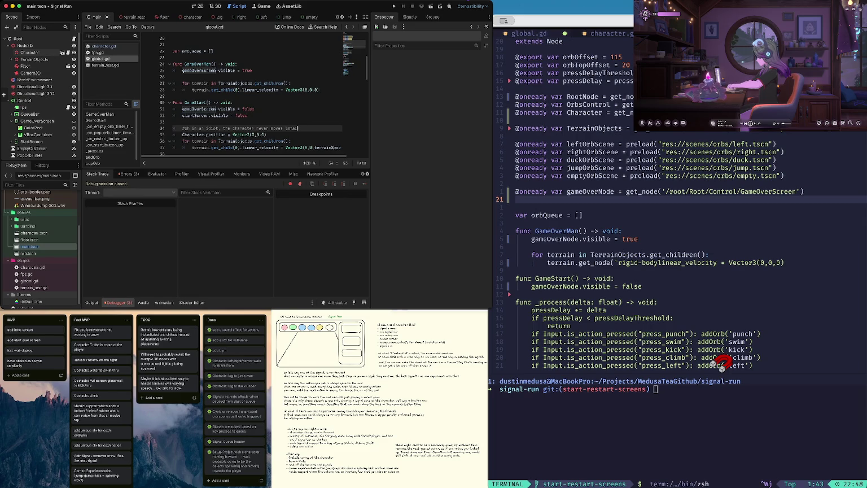
key("Down")
key("Return")
key("Up")
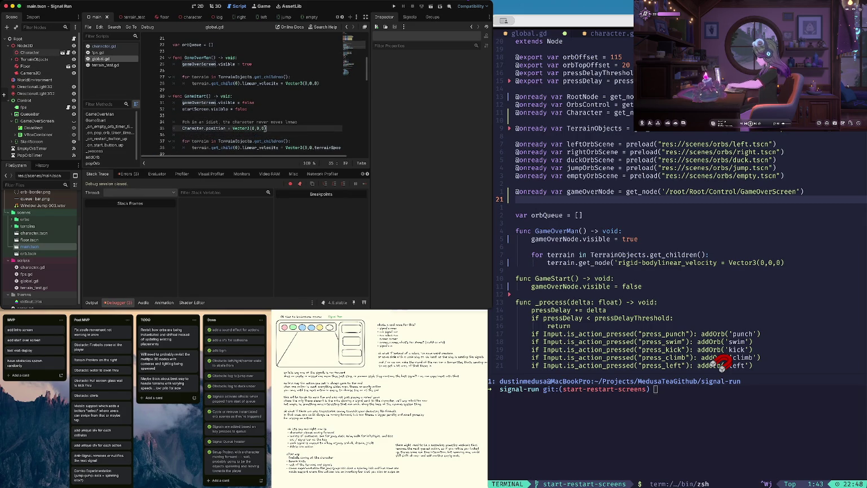
key("Up")
key("Home")
key("shift+Down")
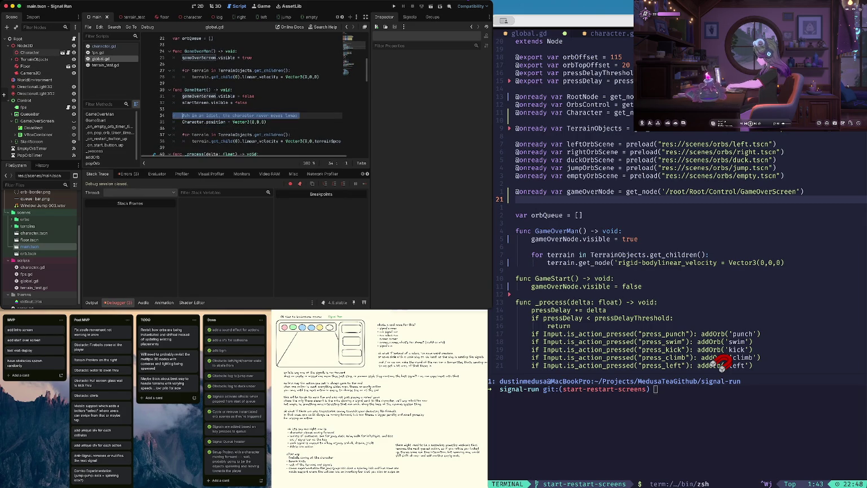
key("Delete")
Delete the Character.position reset line and its empty line, then check git status.
key("shift+Down")
key("Delete")
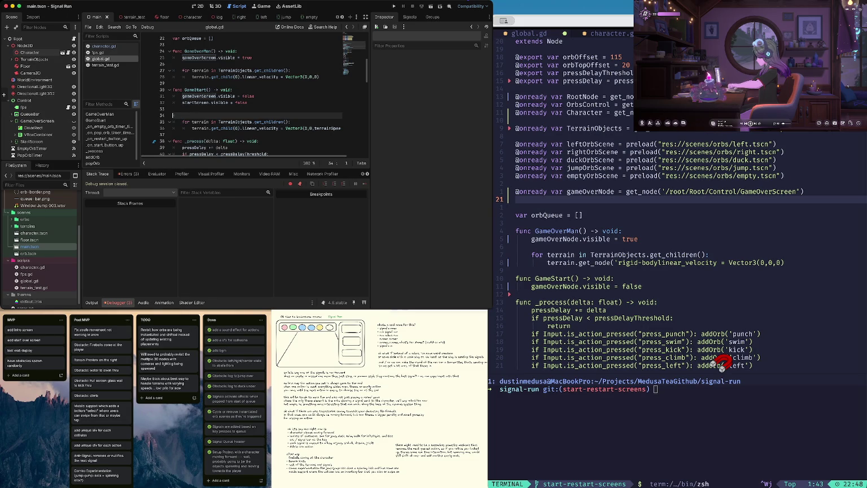
key("BackSpace")
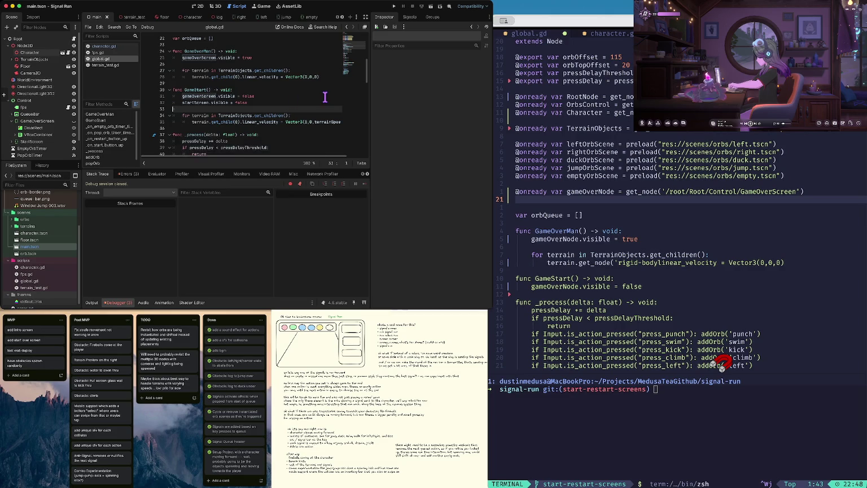
type("s")
key("Return")
left_click(381, 250)
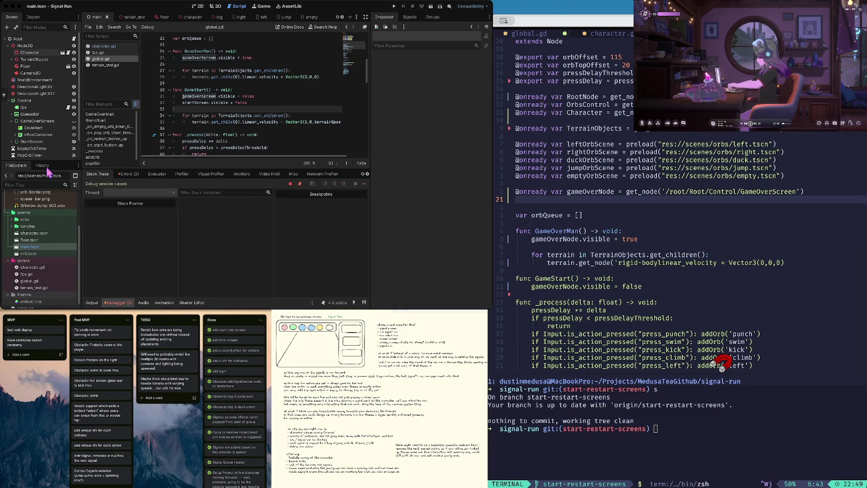
Reorder Post MVP so the water and glass-wall obstacle cards sit above Terrain Preview on the right.
mouse_move(118, 108)
left_mouse_down()
mouse_move(117, 146)
mouse_move(117, 117)
left_mouse_up()
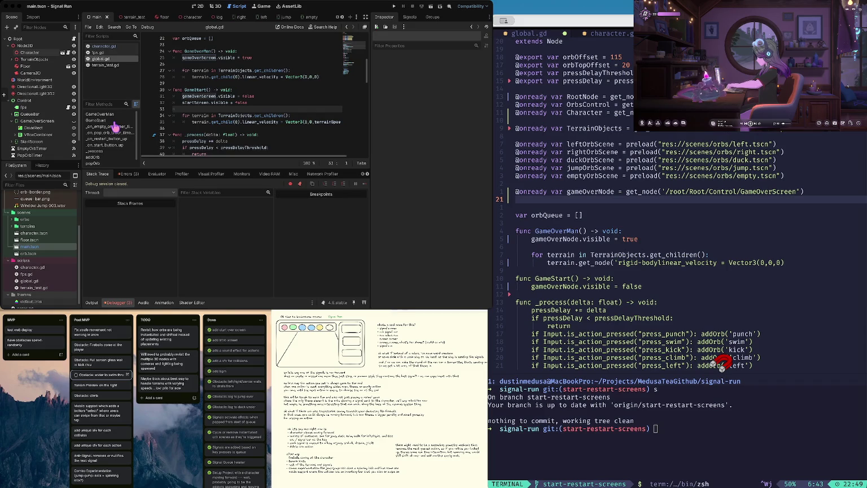
left_click_drag(115, 126, 115, 111)
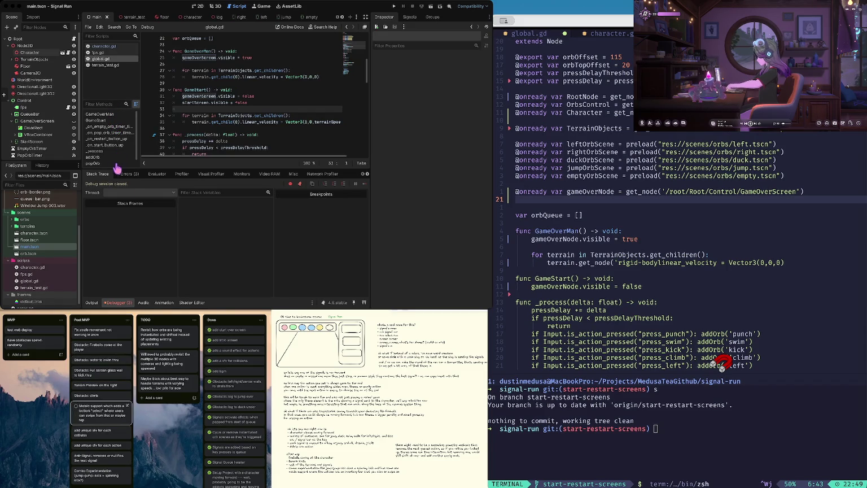
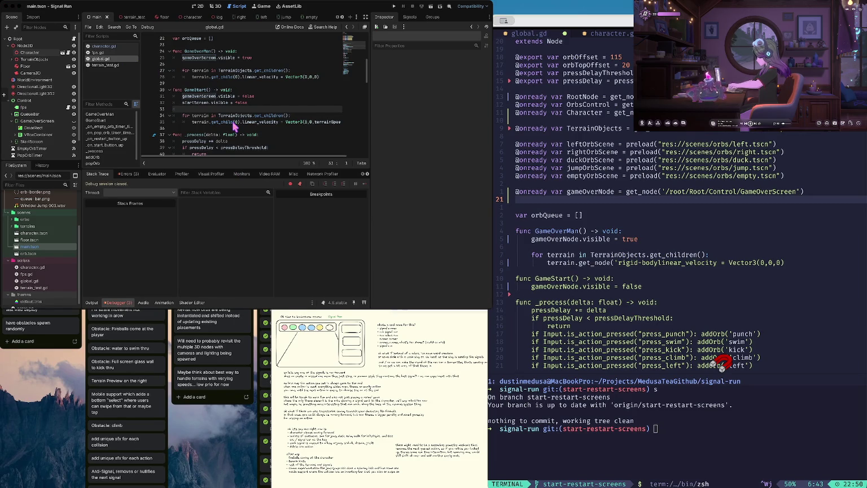
Test-run Signal Run briefly, quit it, and switch over to the Trello task board.
key("F5")
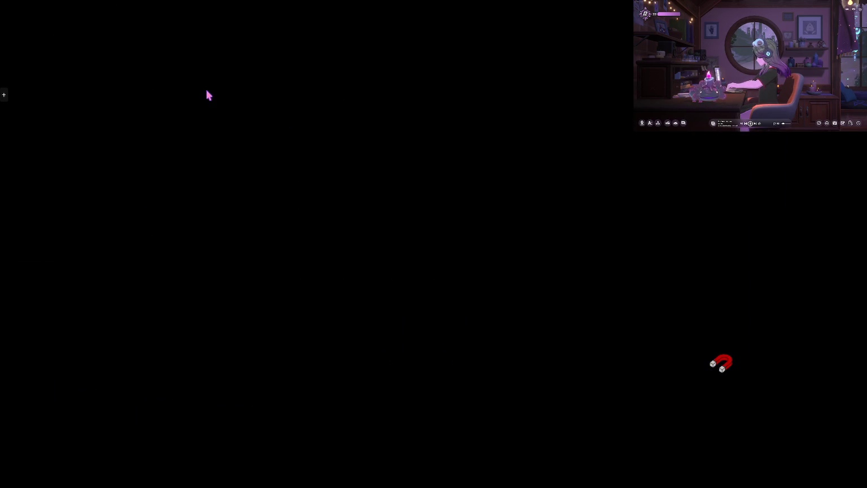
key("super+q")
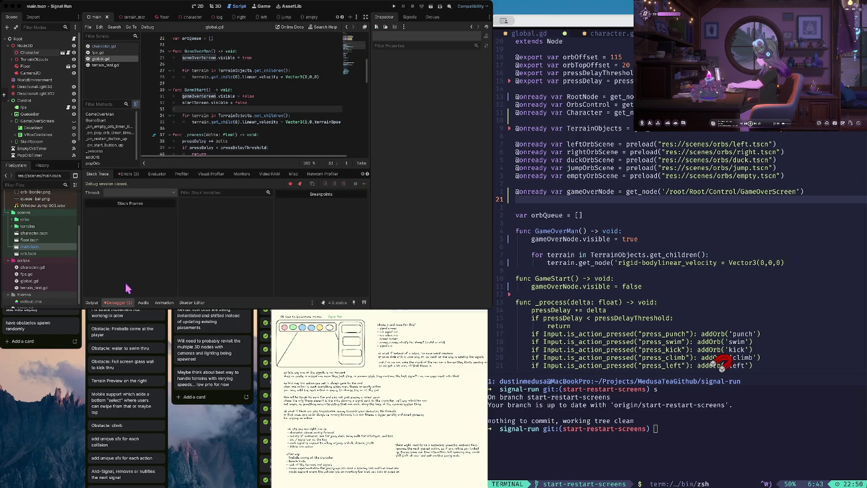
key("alt+Tab")
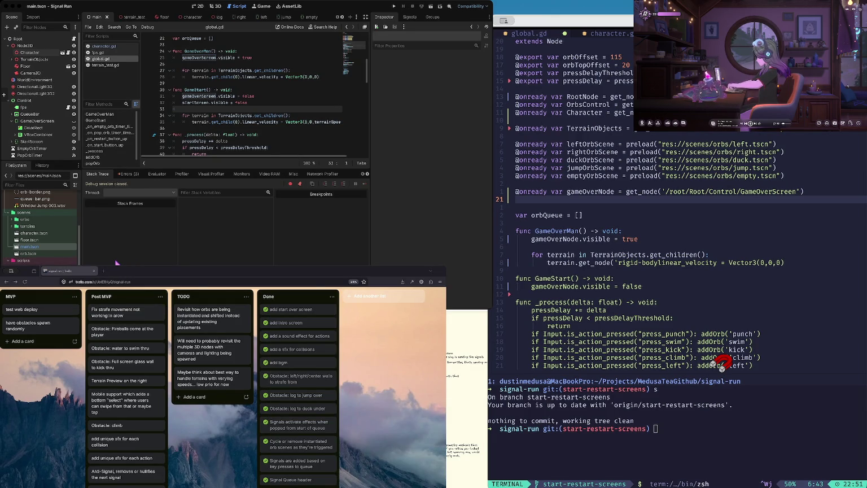
Return to the Godot editor and launch the game full-screen again.
key("alt+Tab")
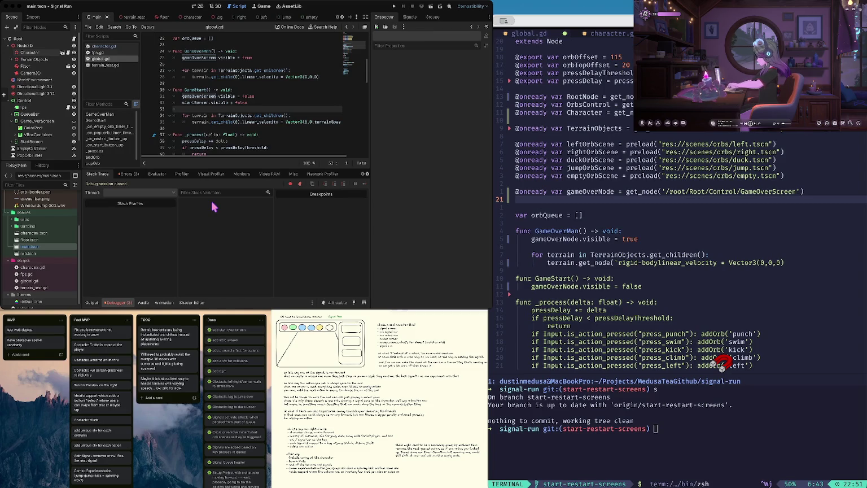
key("F5")
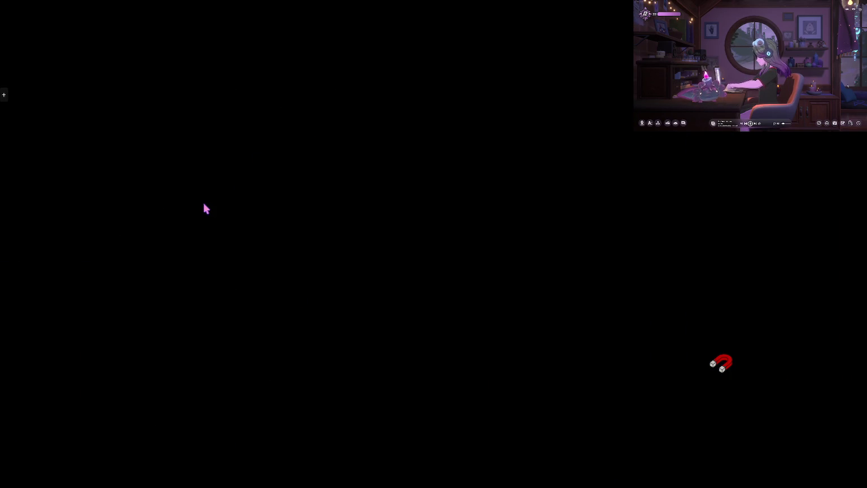
Stop the full-screen game with F8, ending the debug session.
key("F8")
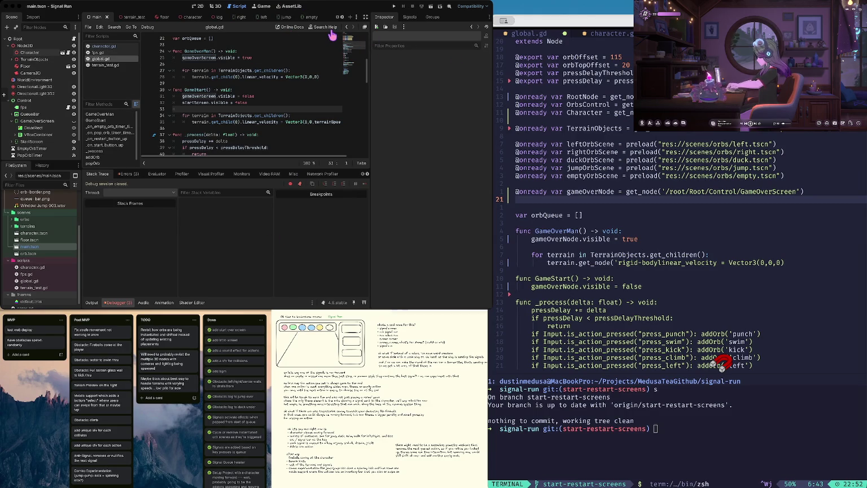
Back in global.gd, place the caret on line 33.
key("super+Tab")
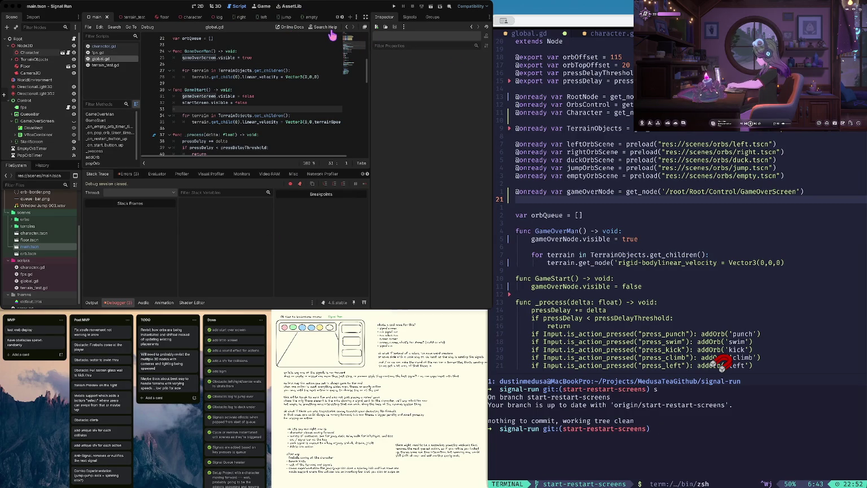
left_click(243, 83)
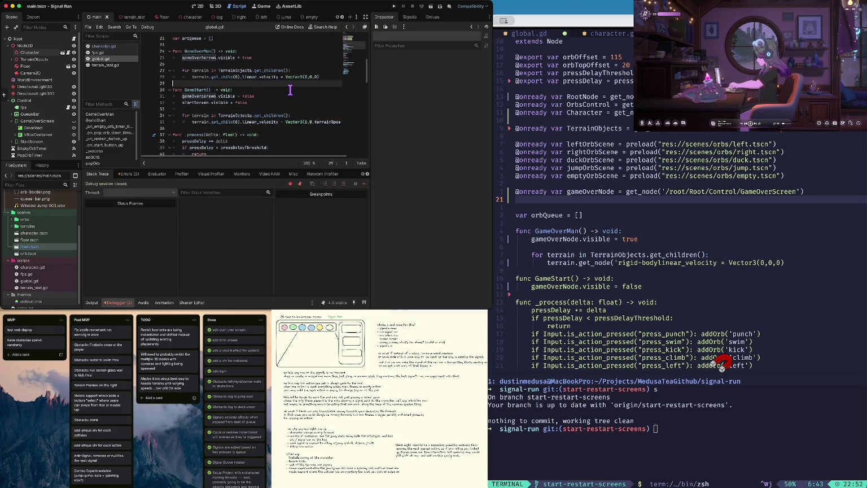
key("Down")
key("Down")
key("Down")
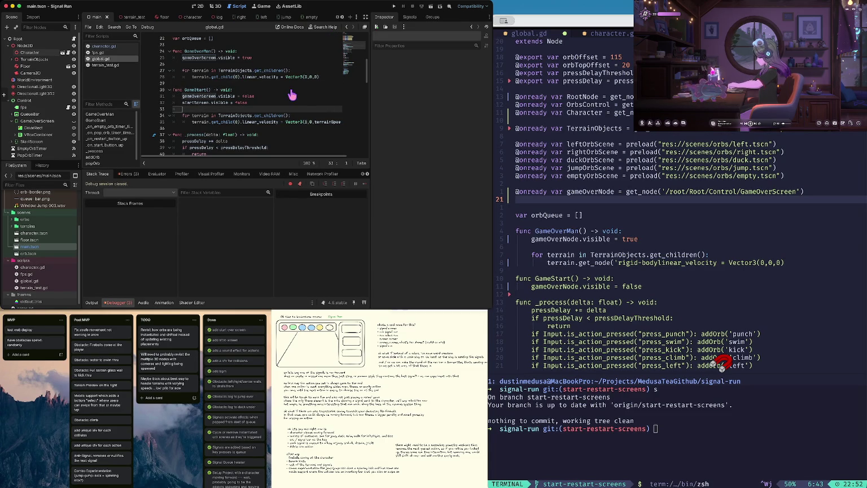
Run the game in a debug window and expand the _try_build_shape physics error to its source line.
key("super+b")
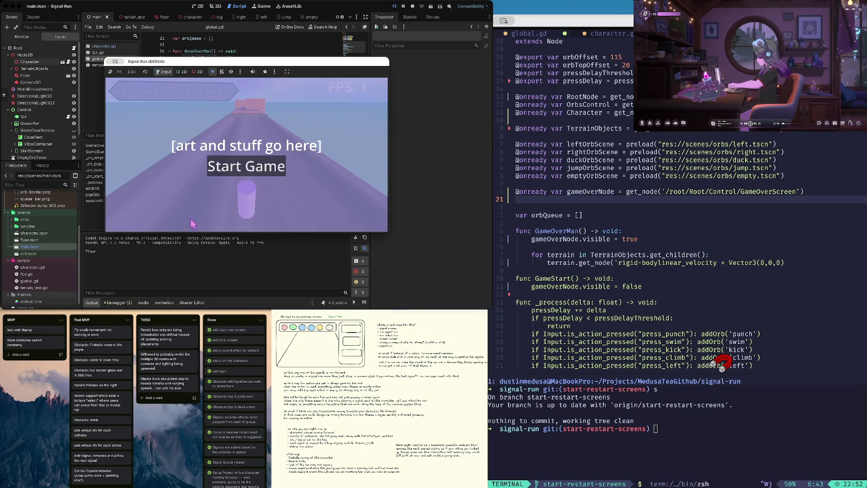
left_click(121, 304)
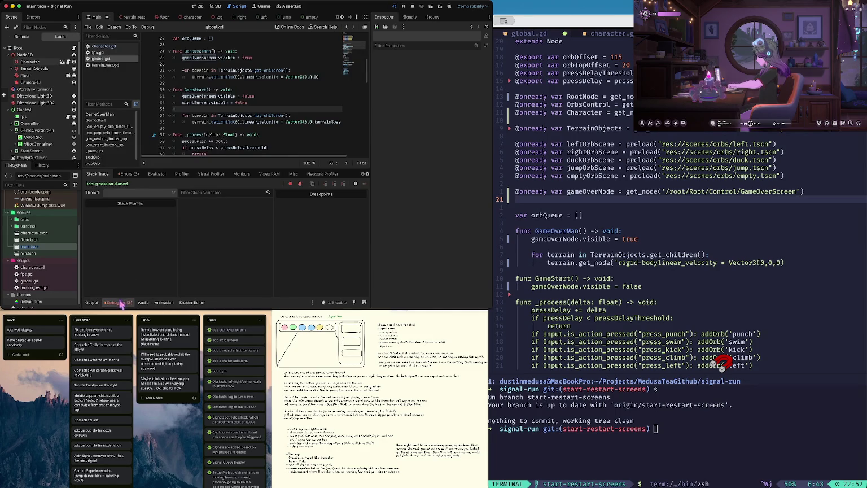
left_click(128, 174)
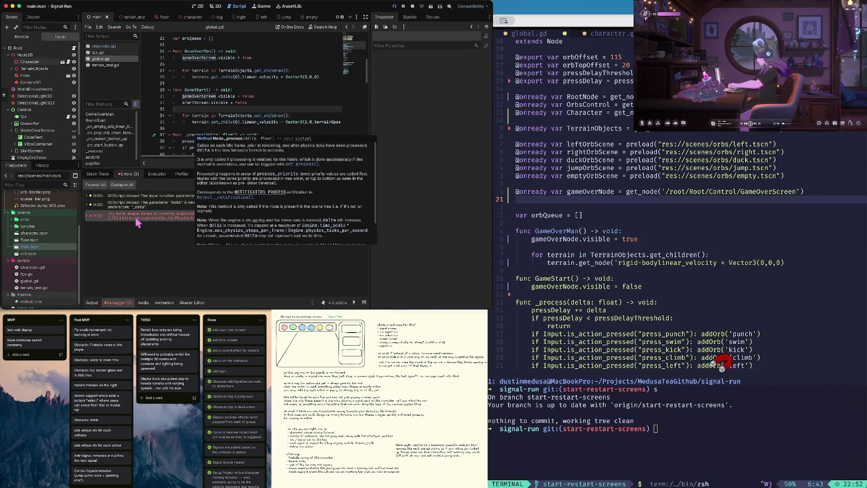
left_click(248, 218)
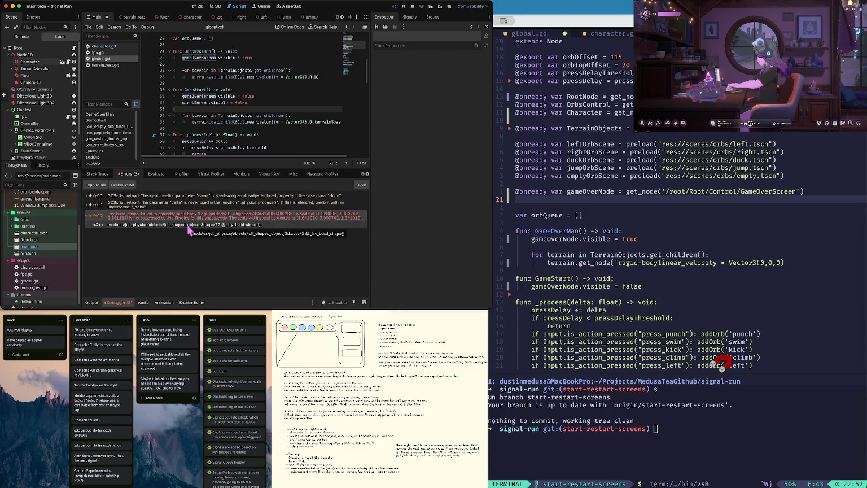
left_click(189, 225)
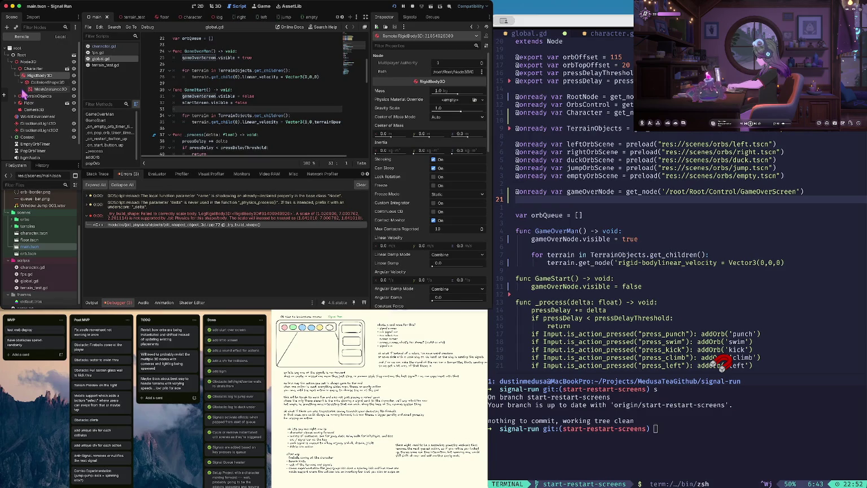
Expand TerrainObjects, Log, Log2 and the TerrainTest nodes in the Remote tree to show their rigid bodies.
left_click(19, 96)
left_click(18, 116)
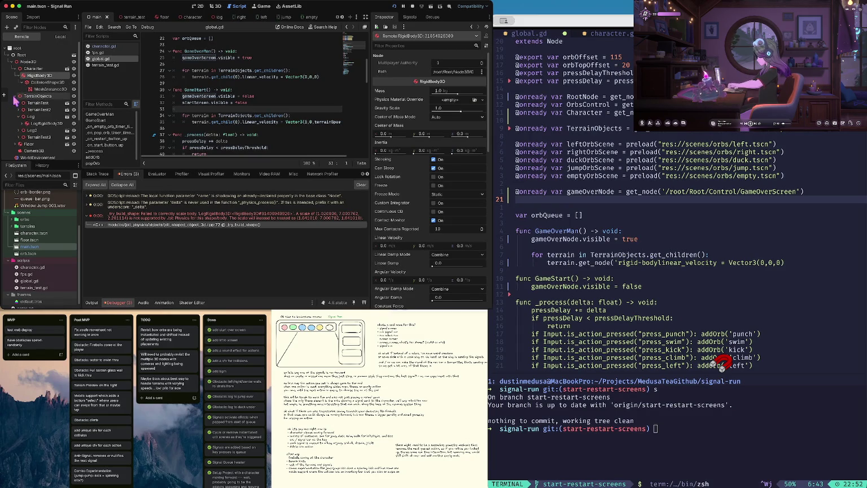
left_click(18, 110)
left_click(19, 103)
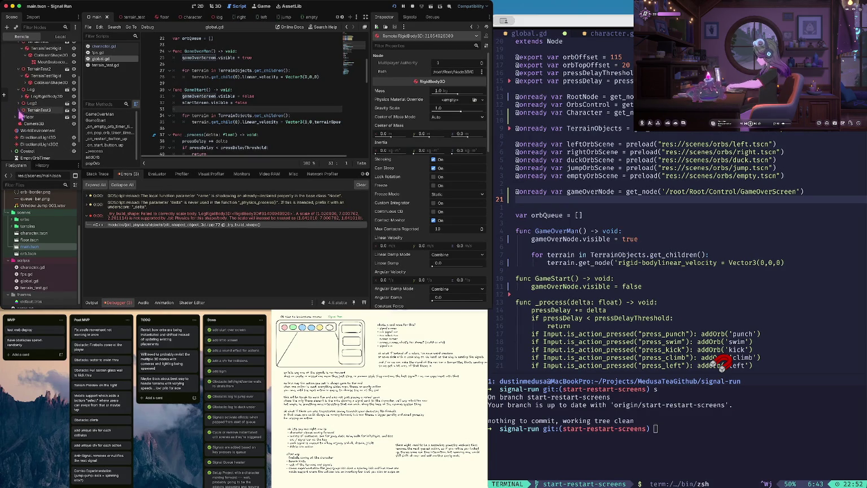
left_click(19, 110)
left_click(19, 104)
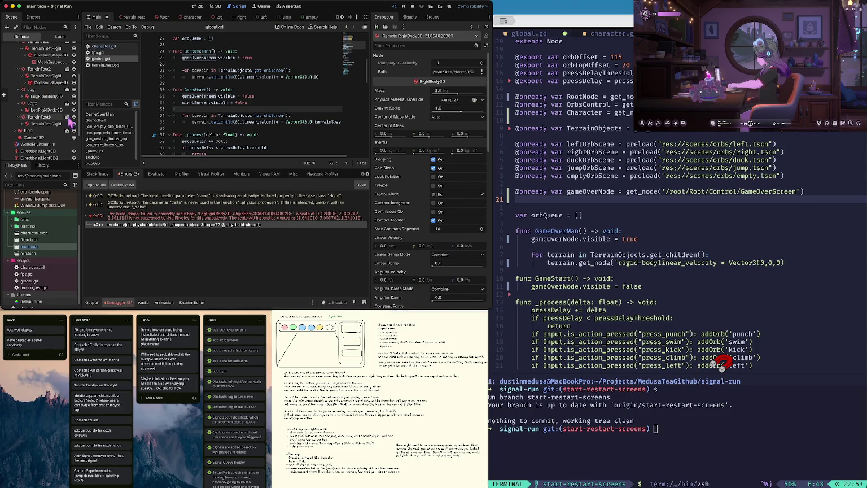
Open terrain_test.tscn, recheck the _try_build_shape error, and stop the game.
left_click(68, 123)
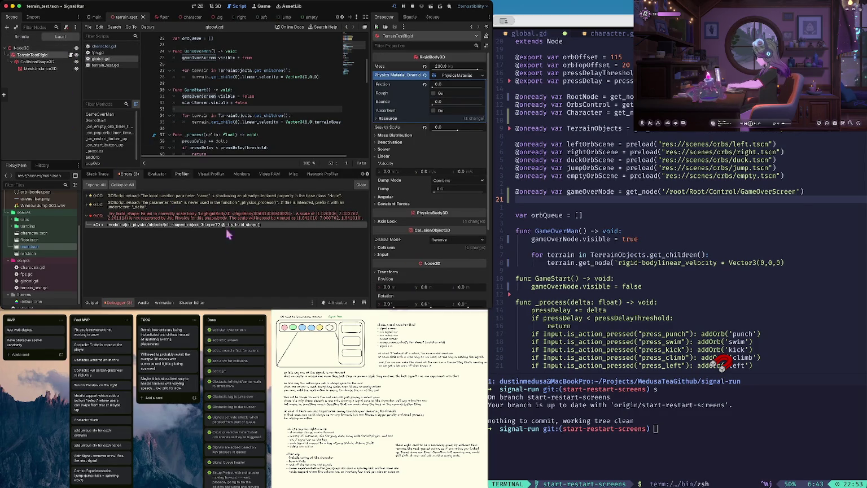
left_click(261, 221)
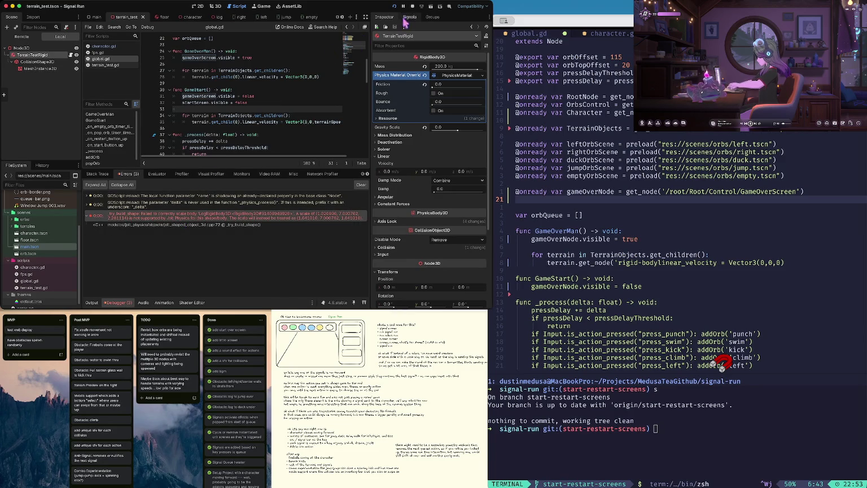
left_click(413, 6)
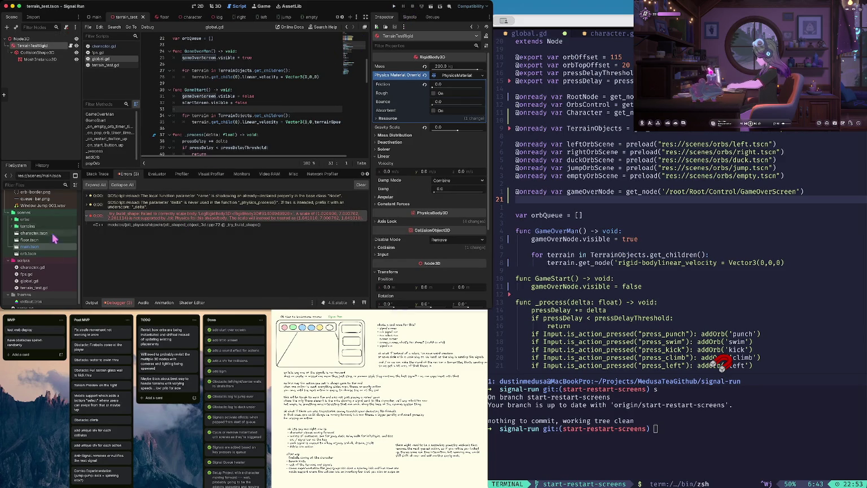
Open terrains/log.tscn to inspect LogRigidBody3D and the Log root transform, then reopen main.tscn.
left_click(33, 226)
left_click(13, 225)
left_click(26, 234)
double_click(25, 235)
double_click(33, 227)
left_click(33, 45)
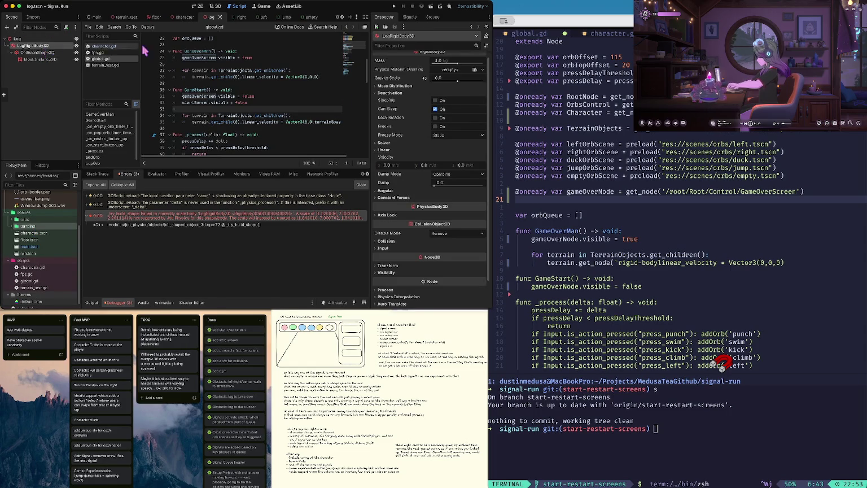
scroll(427, 140, "up", 1)
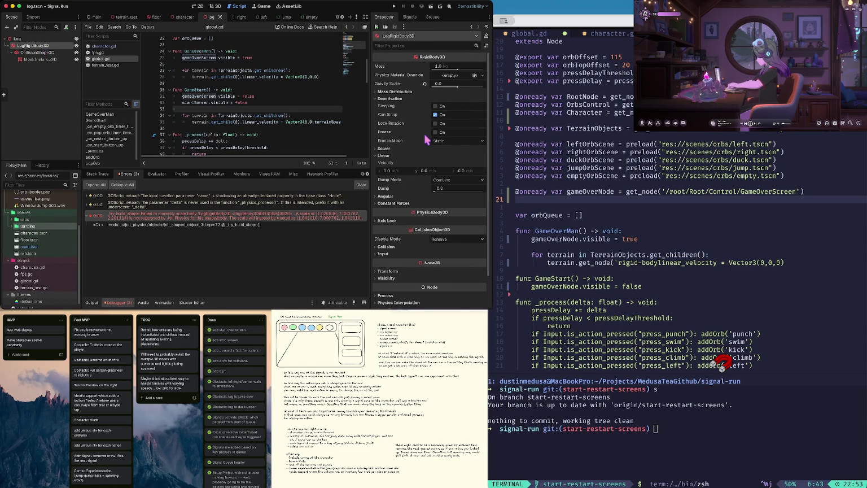
left_click(20, 39)
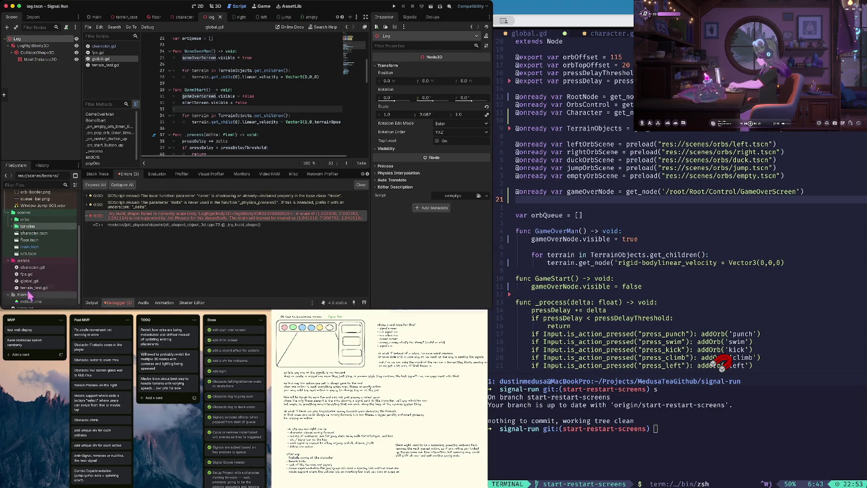
double_click(30, 247)
Switch to the main scene's 3D view, select Log2 and then the Floor, and show the Output panel.
left_click(215, 6)
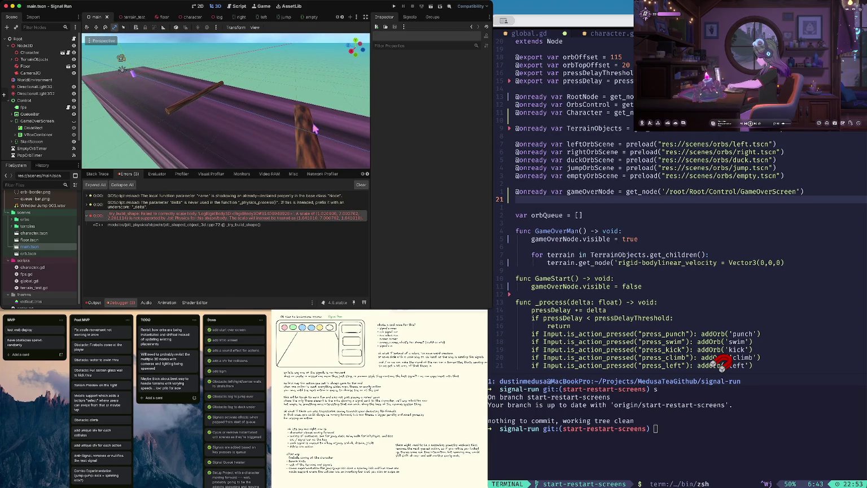
left_click(309, 129)
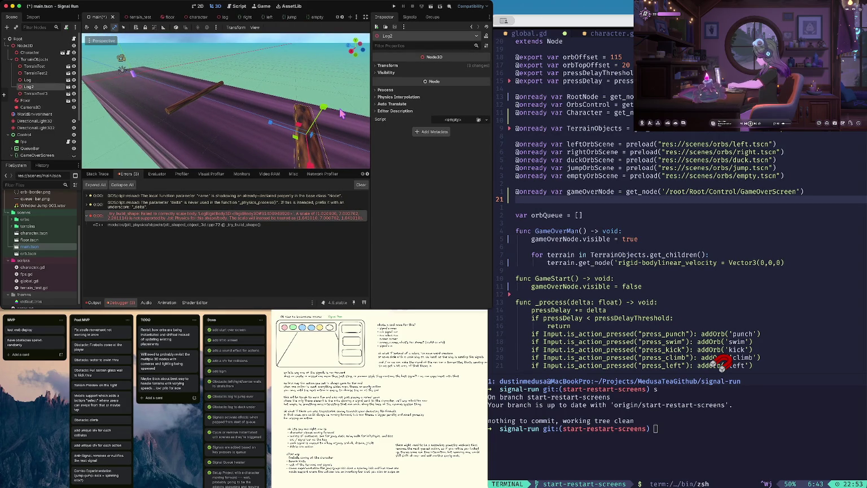
left_click(252, 140)
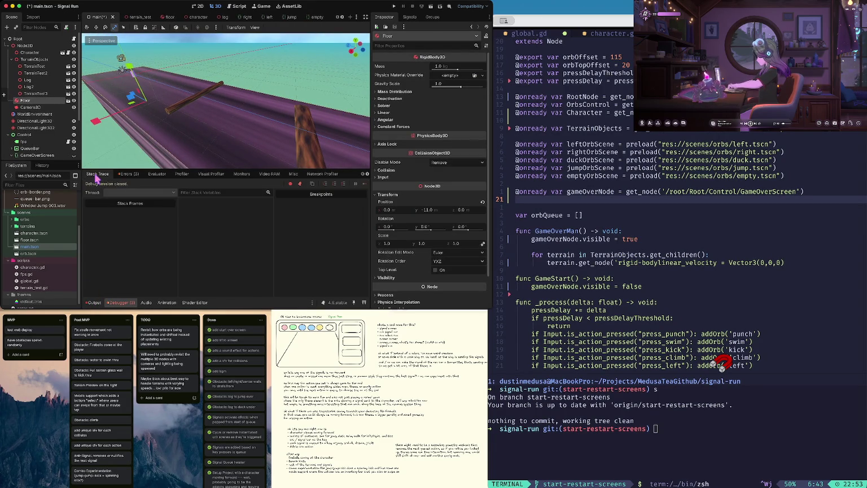
left_click(93, 303)
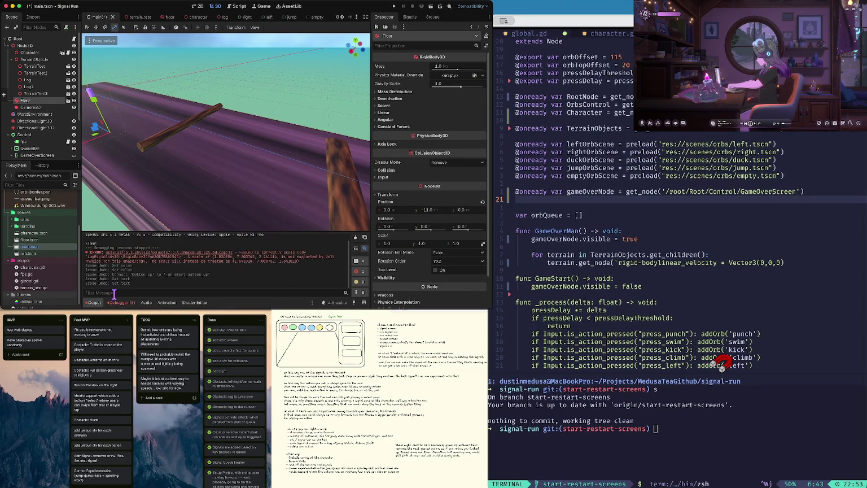
key("ctrl+shift+z")
key("ctrl+shift+z")
key("ctrl+shift+z")
key("ctrl+shift+z")
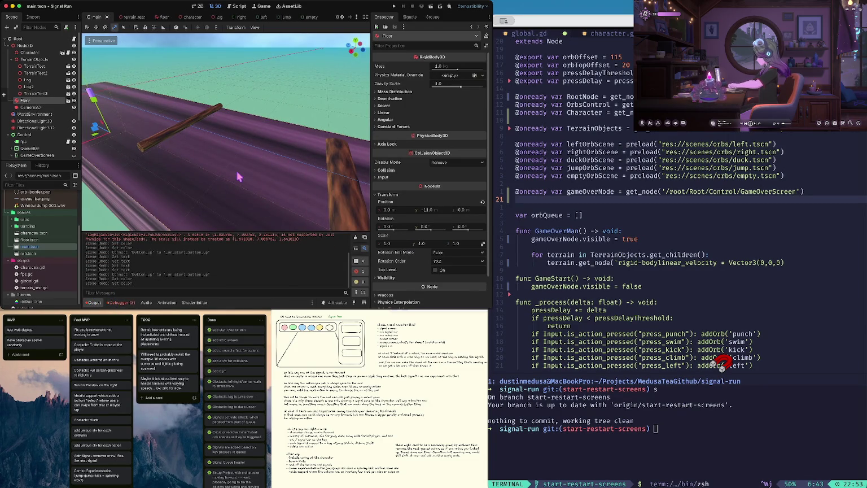
Try resetting Log2's position and rotation, undoing to keep its original lying-down pose.
left_click(347, 176)
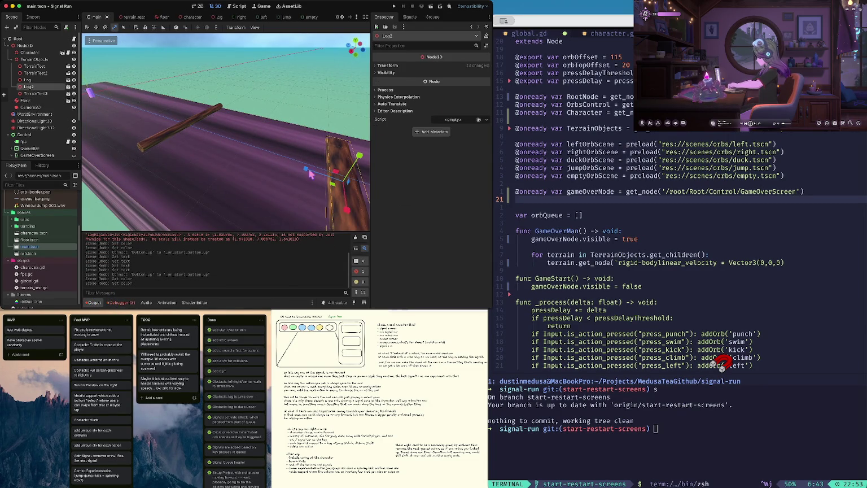
left_click(389, 66)
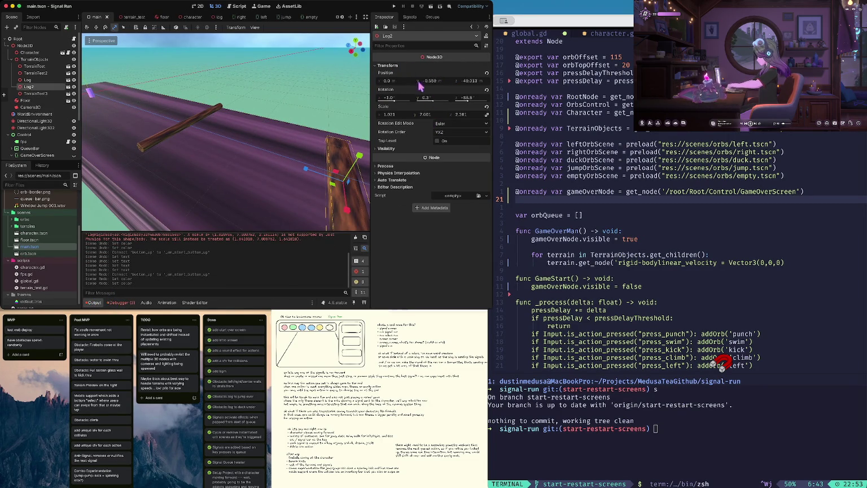
left_click(486, 73)
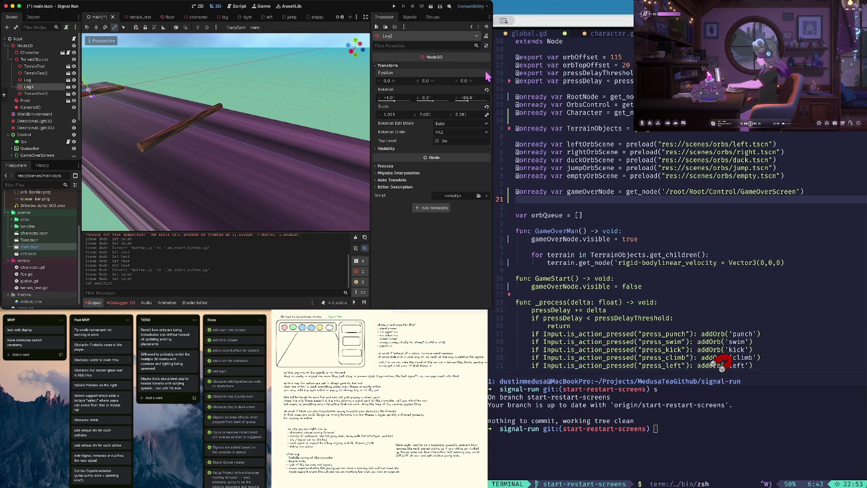
key("ctrl+z")
left_click(486, 90)
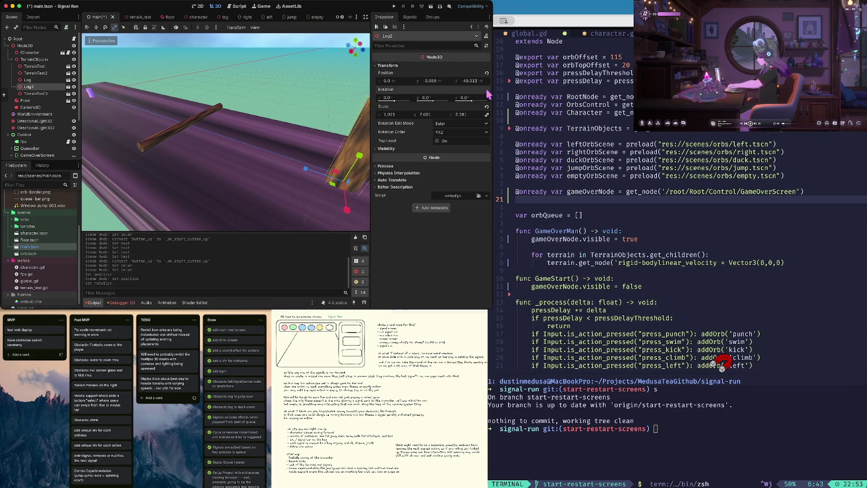
key("f")
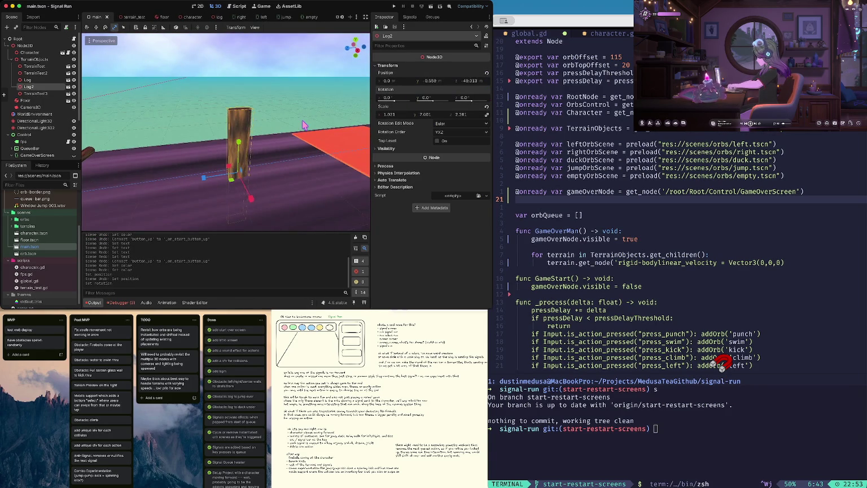
key("ctrl+z")
key("ctrl+z")
key("ctrl+shift+z")
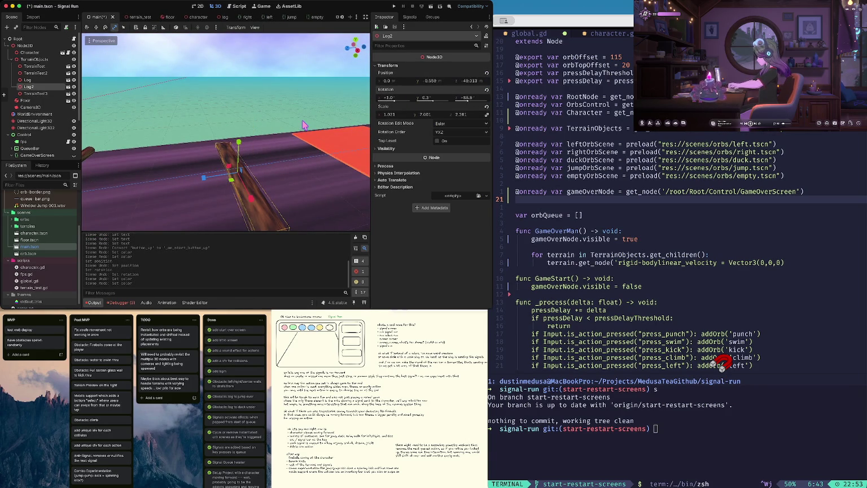
key("ctrl+shift+z")
key("ctrl+z")
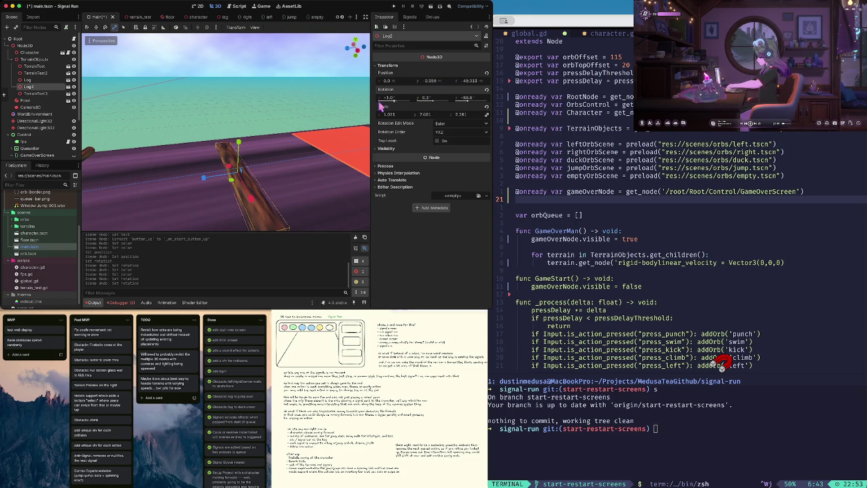
Reset Log2's scale and drag the scale gizmo to stretch it across the track.
left_click(487, 107)
mouse_move(255, 195)
left_mouse_down()
mouse_move(282, 300)
mouse_move(288, 193)
left_mouse_up()
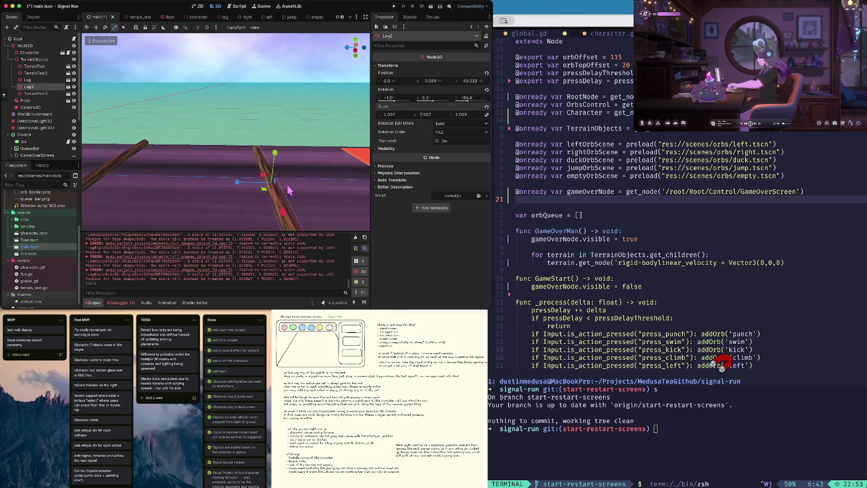
key("f")
left_click(221, 153)
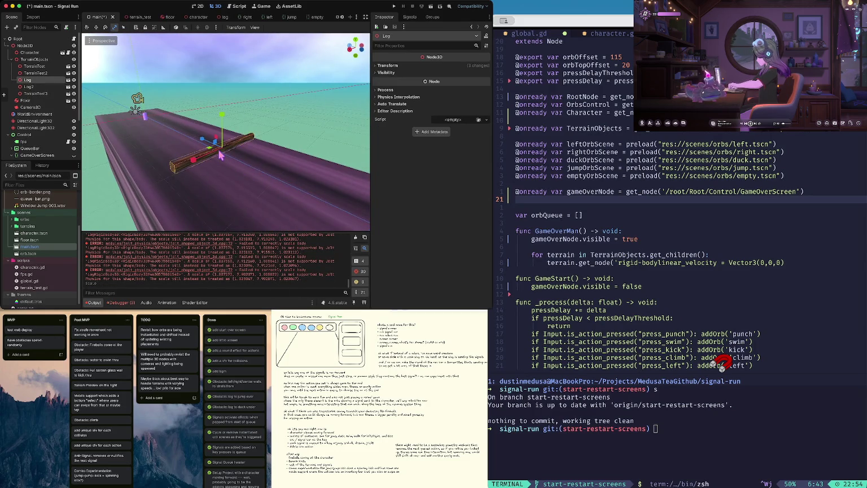
Set Log's Y scale to 7.
left_click(410, 65)
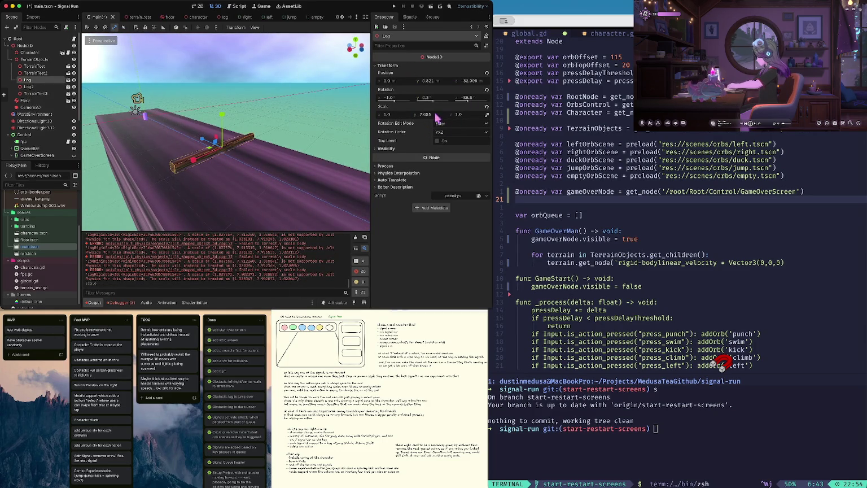
left_click(439, 117)
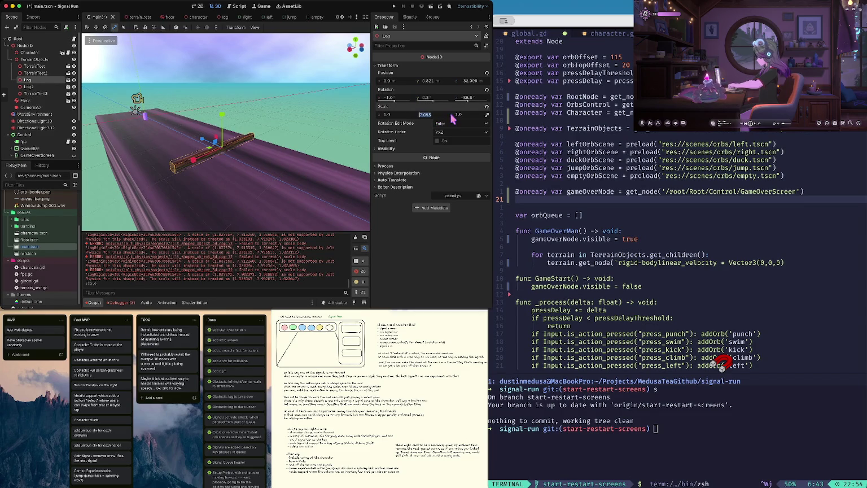
type("7")
key("Tab")
key("ctrl+s")
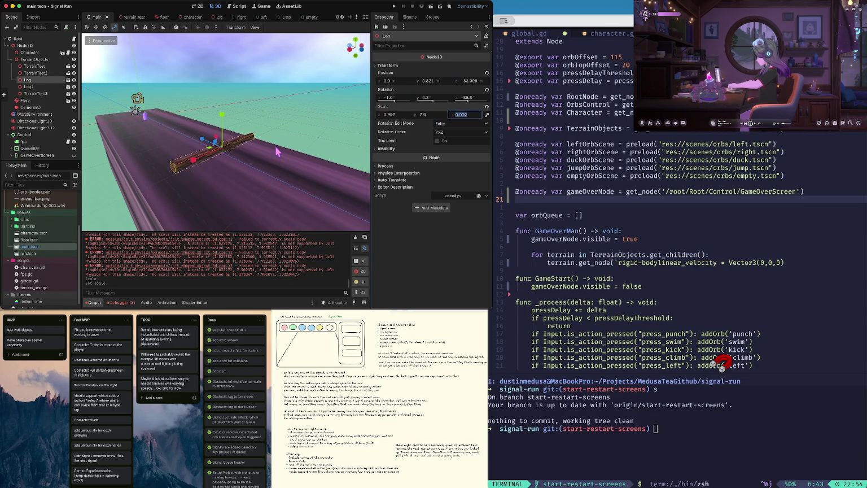
Edit Log2's Y and X scale values and save main.tscn.
left_click(256, 162)
left_click(432, 115)
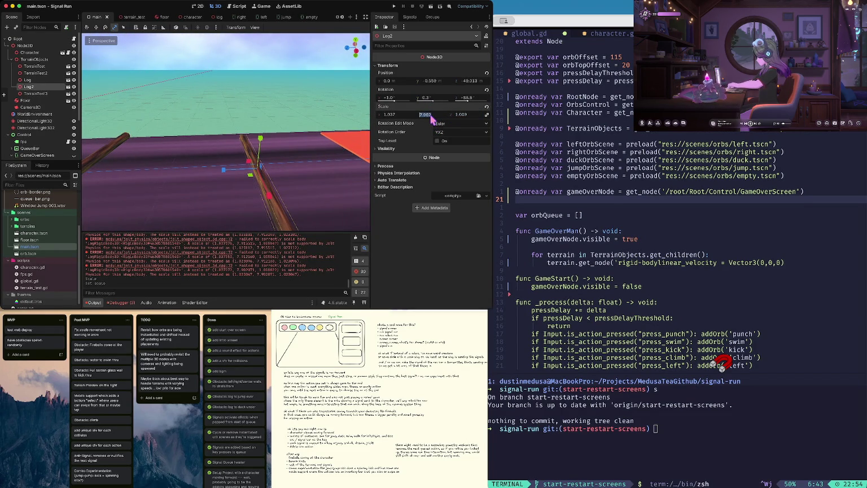
key("shift+Tab")
left_click(432, 115)
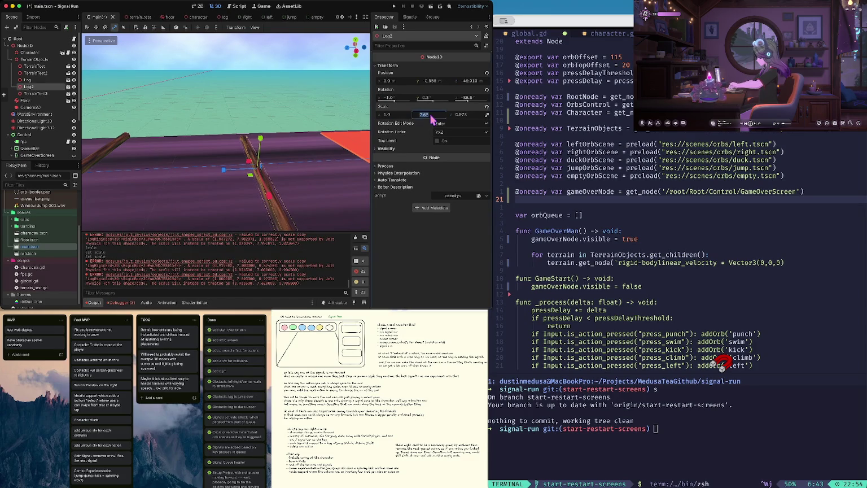
key("ctrl+s")
Set Log's X and Z scale to 1 and save the main scene.
left_click(92, 161)
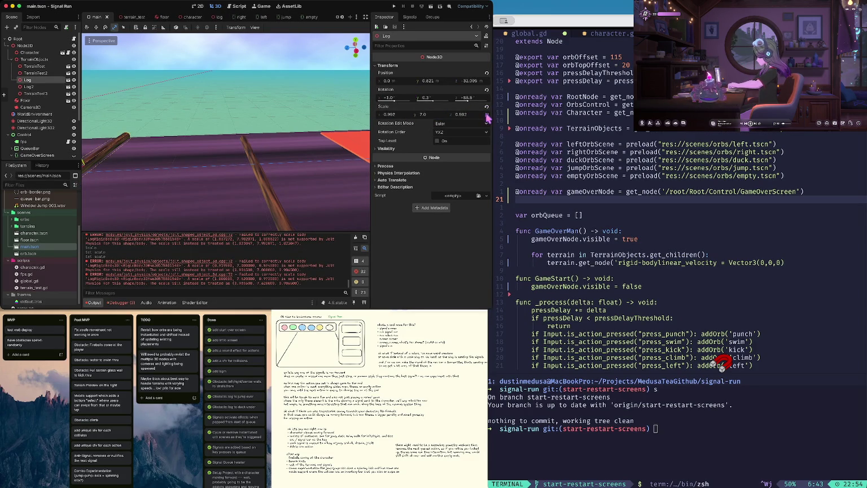
left_click(403, 116)
type("1")
key("Tab")
key("Tab")
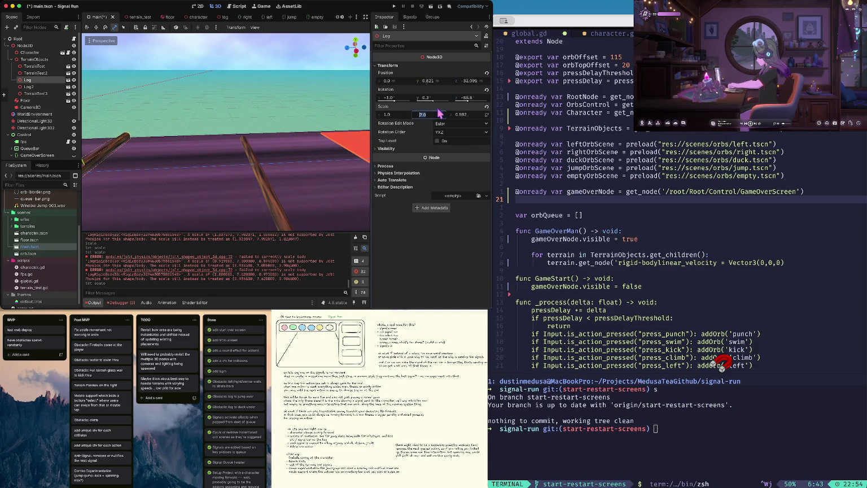
type("1")
key("Return")
key("ctrl+s")
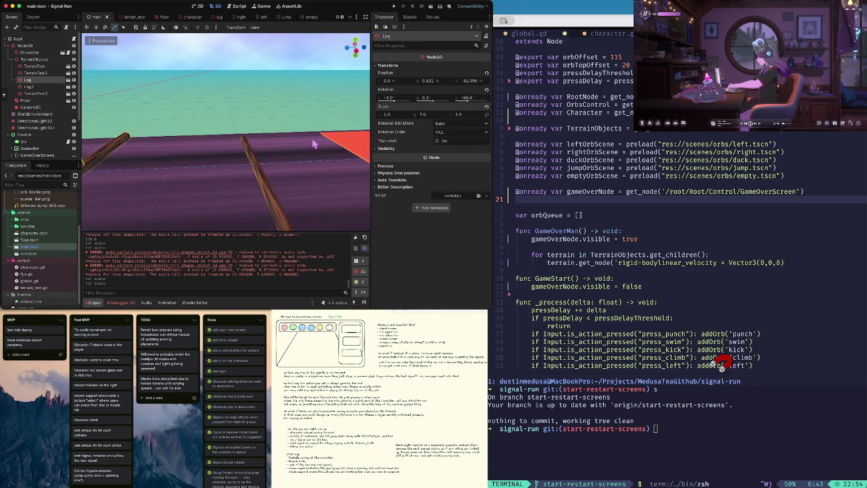
Give Log2 a Y scale of 7, confirm its Z scale, and save the scene again.
left_click(264, 178)
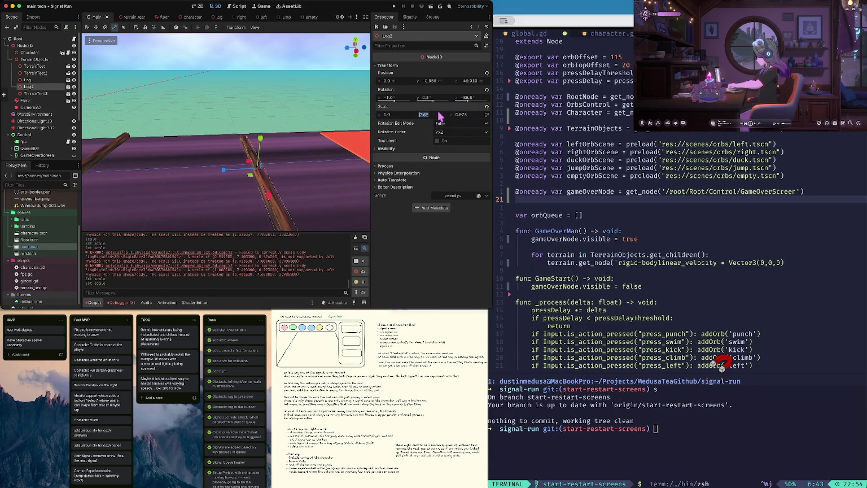
type("7")
key("Tab")
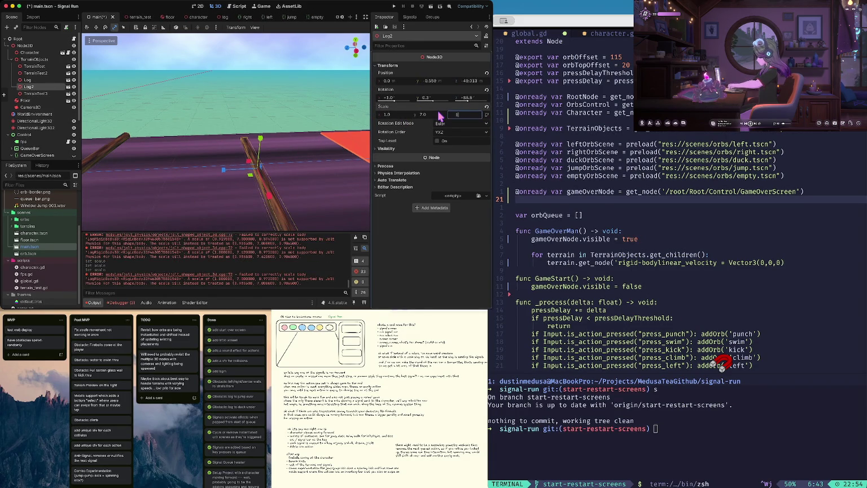
key("Return")
key("ctrl+s")
left_click(313, 170)
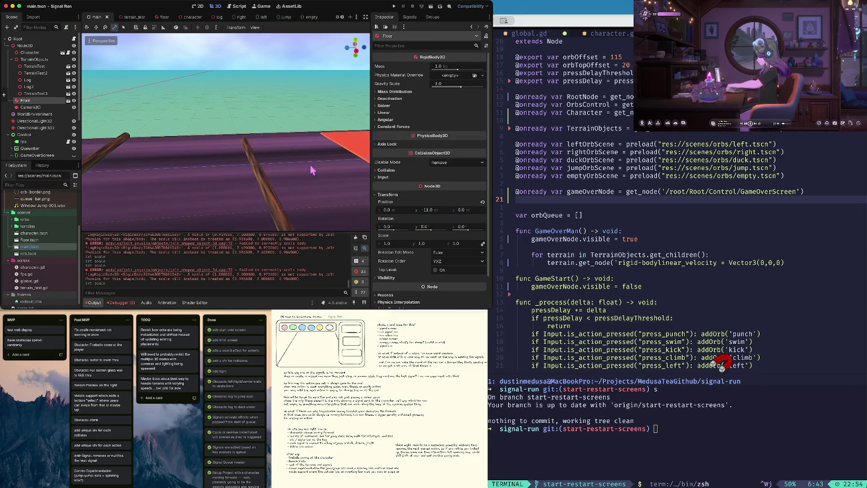
Run the game from the title screen, choose Go Again three times after dying, then stop it.
key("F5")
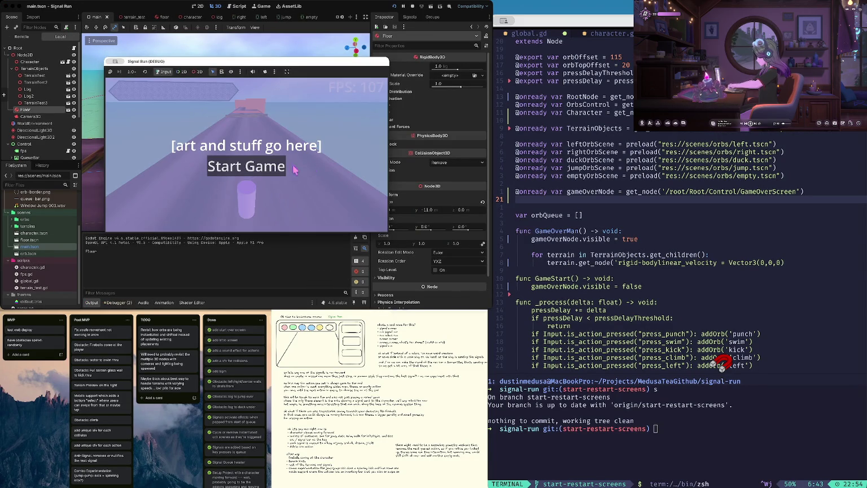
left_click(269, 165)
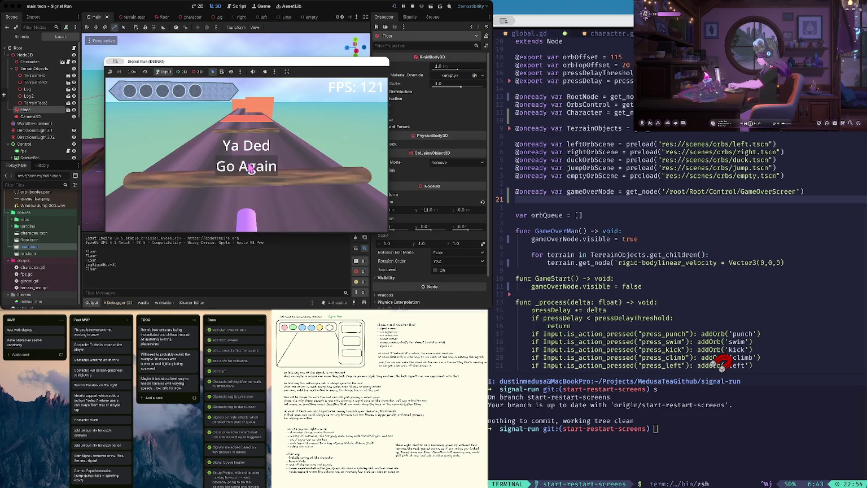
left_click(251, 168)
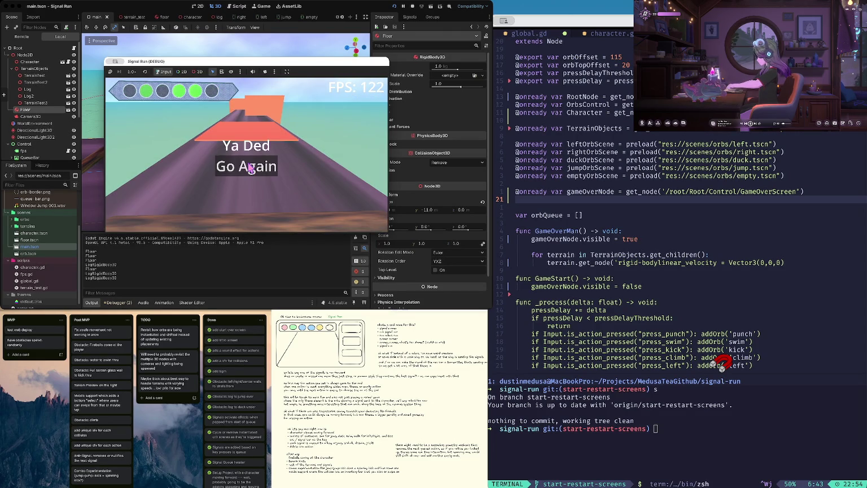
left_click(250, 168)
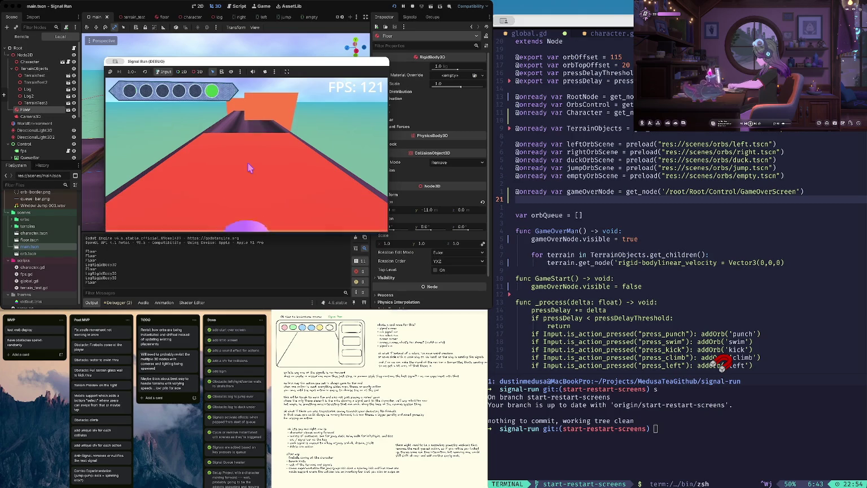
left_click(251, 167)
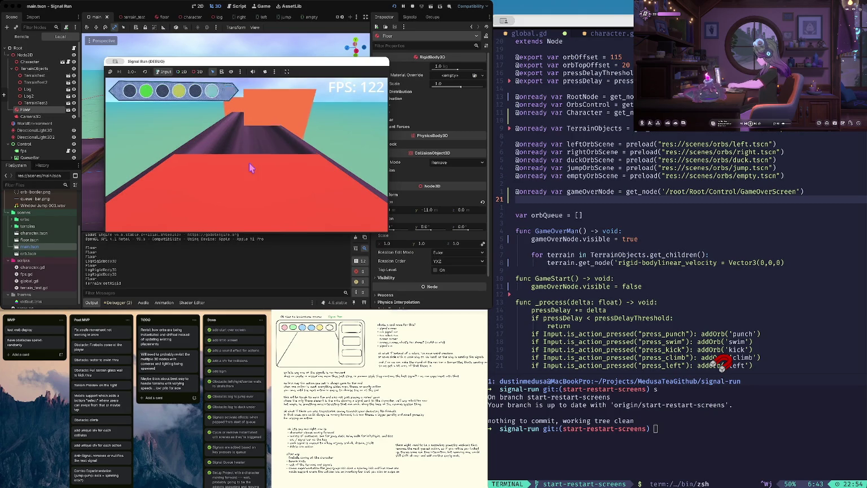
left_click(414, 7)
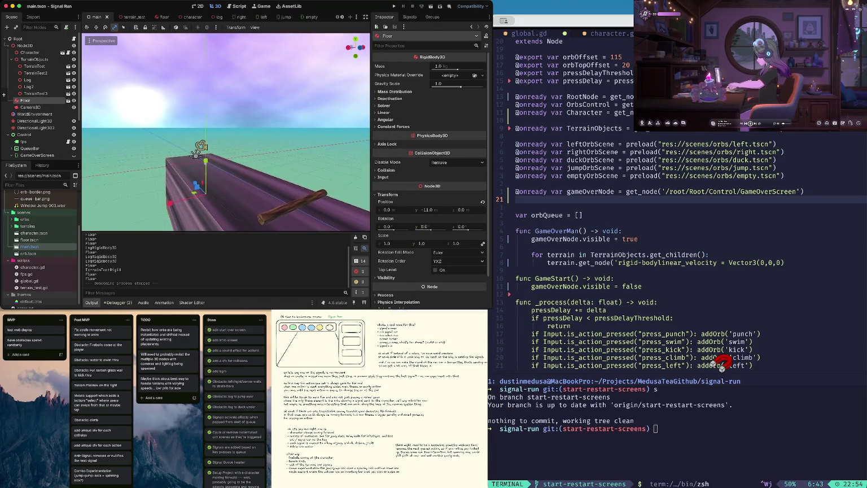
Orbit the viewport around the floor and logs, then launch Signal Run in its debug window.
scroll(251, 113, "right", 5)
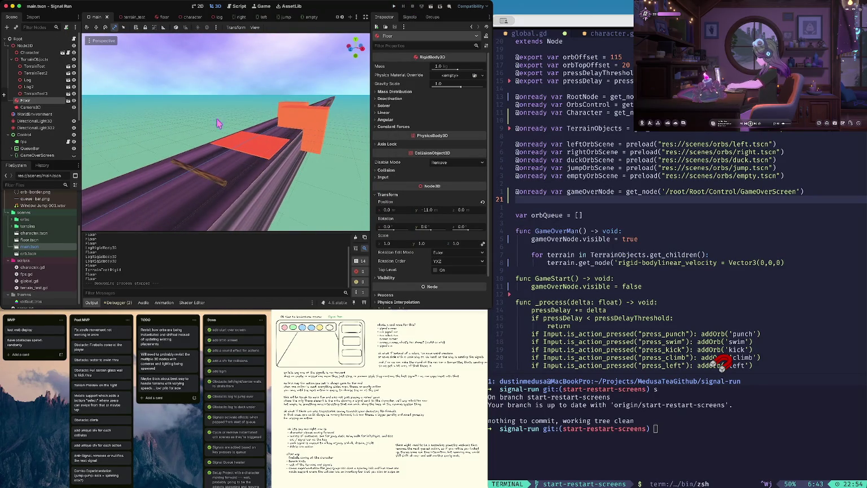
scroll(184, 135, "left", 5)
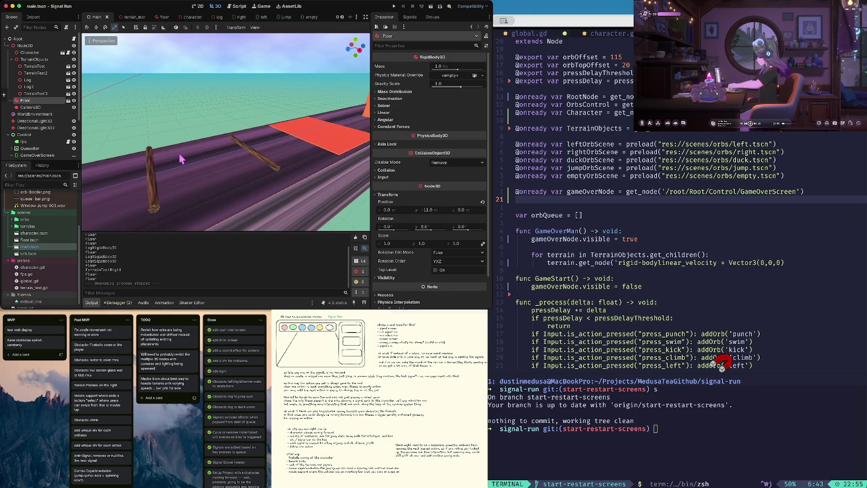
key("super+b")
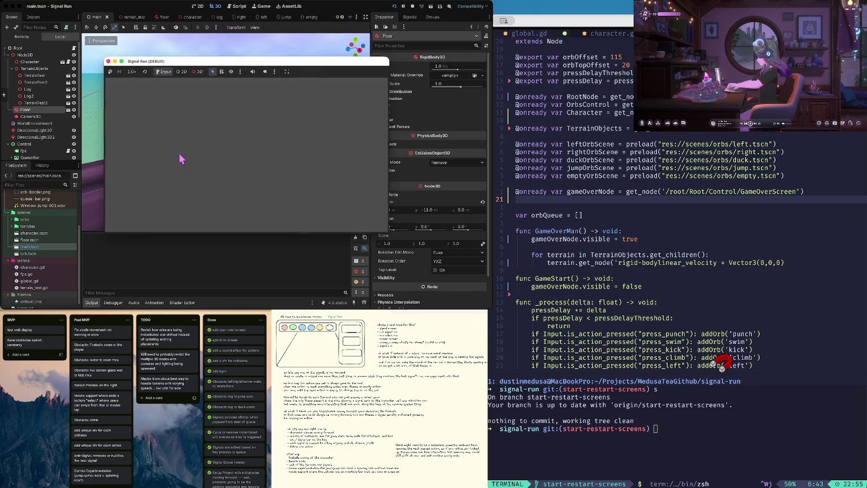
Play four runs of Signal Run, stop the game, and check git status showing main.tscn modified.
left_click(222, 170)
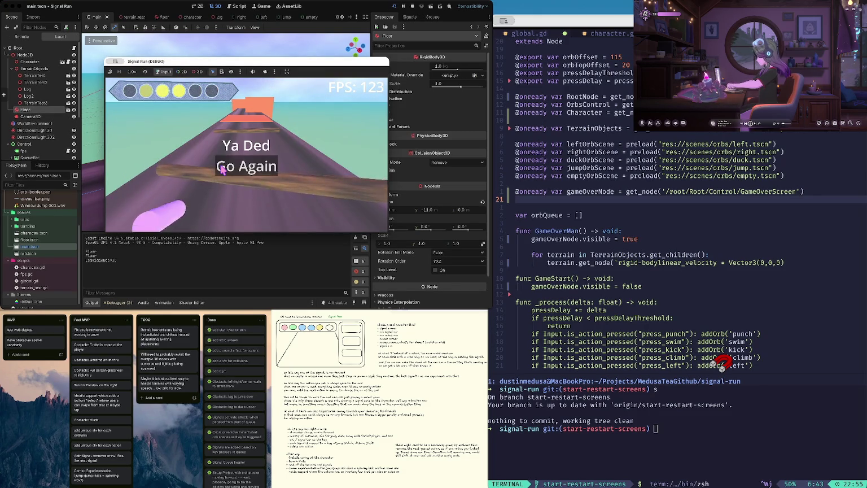
left_click(222, 169)
left_click(222, 170)
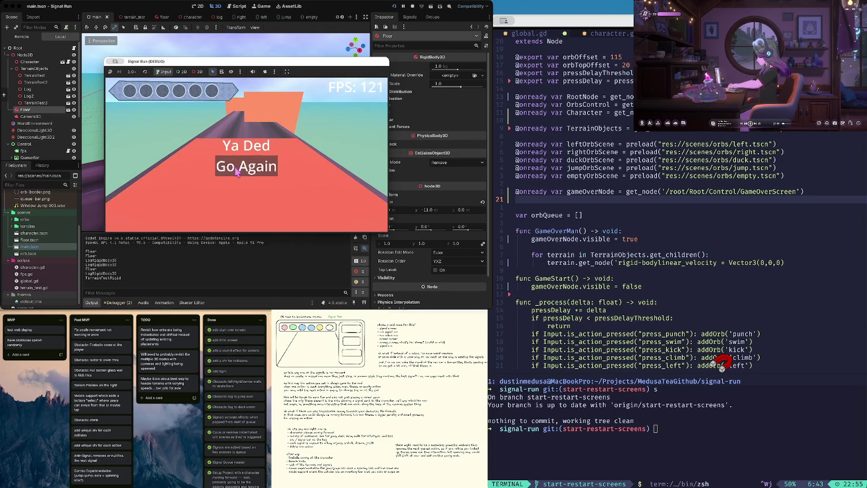
left_click(222, 169)
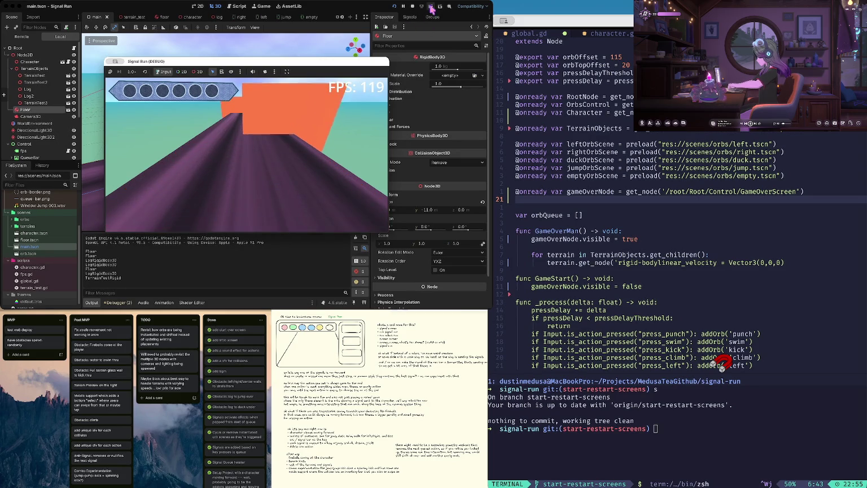
key("super+period")
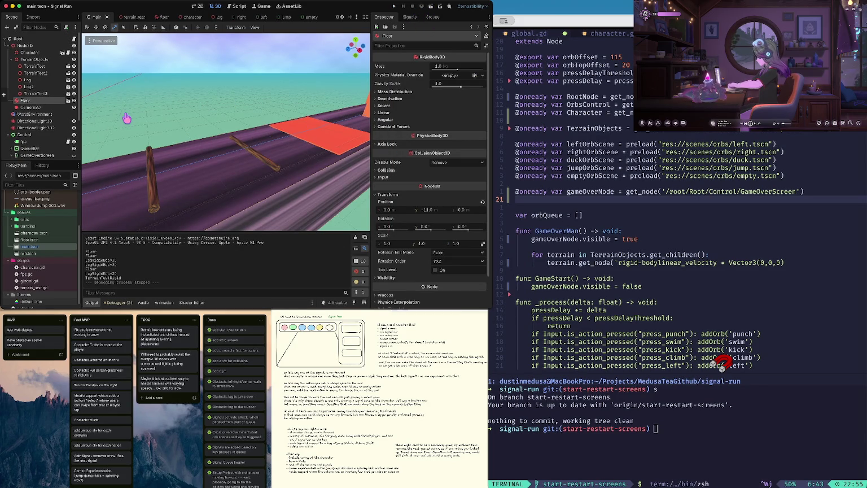
type("s")
key("Return")
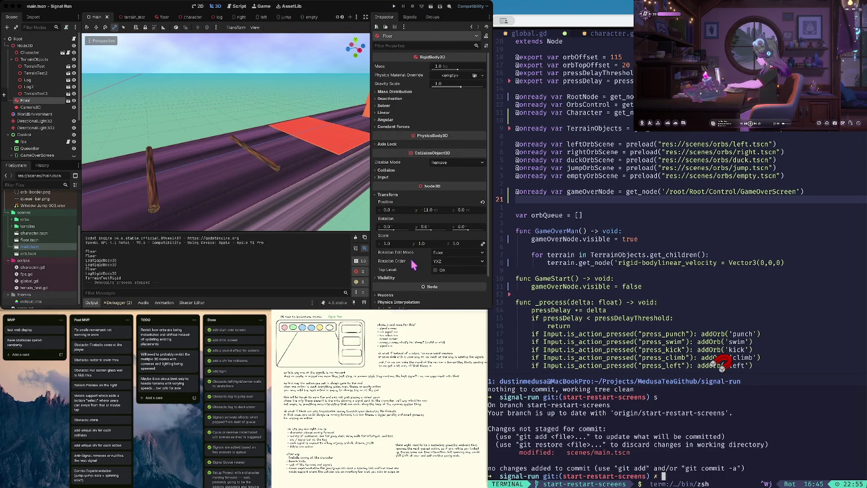
Review the transform diff of scenes/main.tscn, stage it, check git status, and clear the terminal.
type("d")
key("Return")
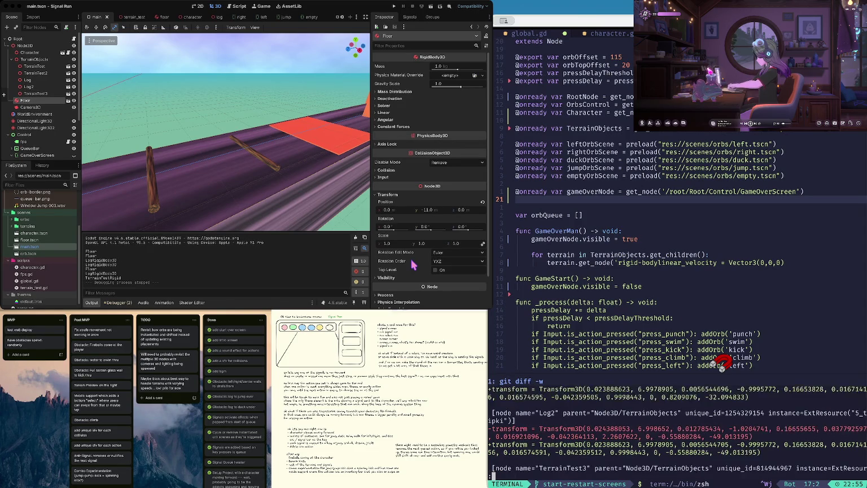
type("qa")
key("Return")
type("s")
key("Return")
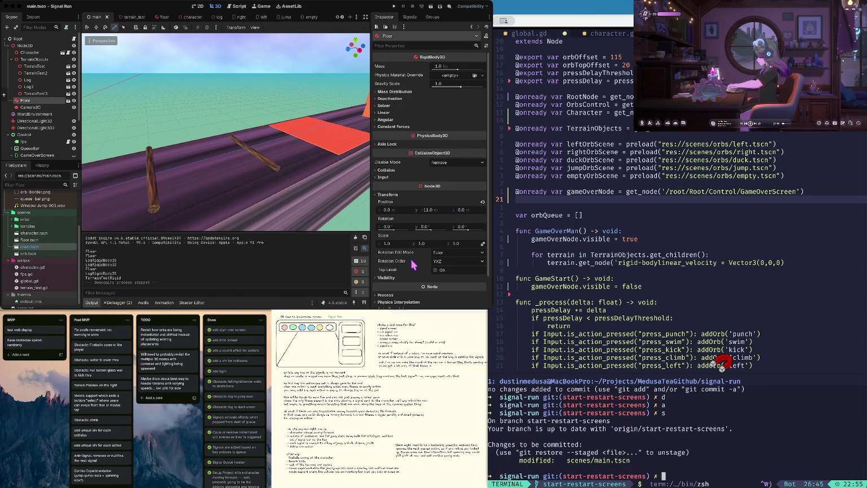
type("c")
key("Return")
key("ctrl+l")
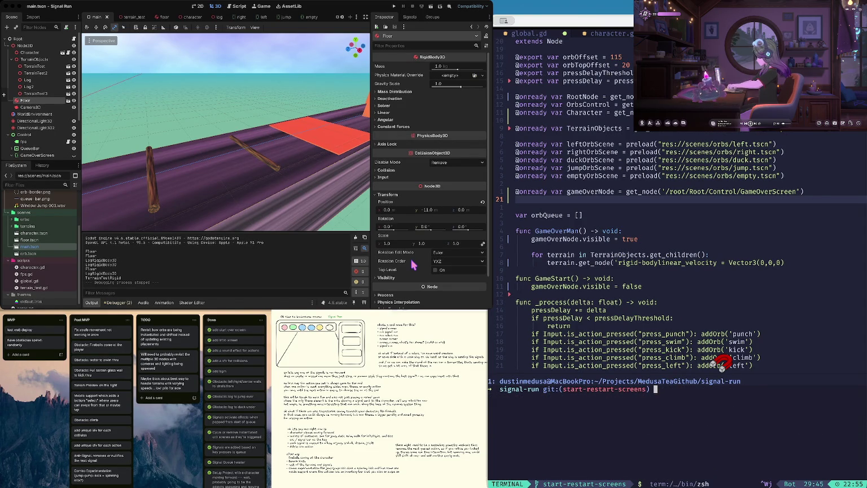
Delete scenes/terrains/wall.tscn from the FileSystem dock, then quit Godot choosing Don't Save.
left_click(25, 294)
scroll(26, 266, "down", 1)
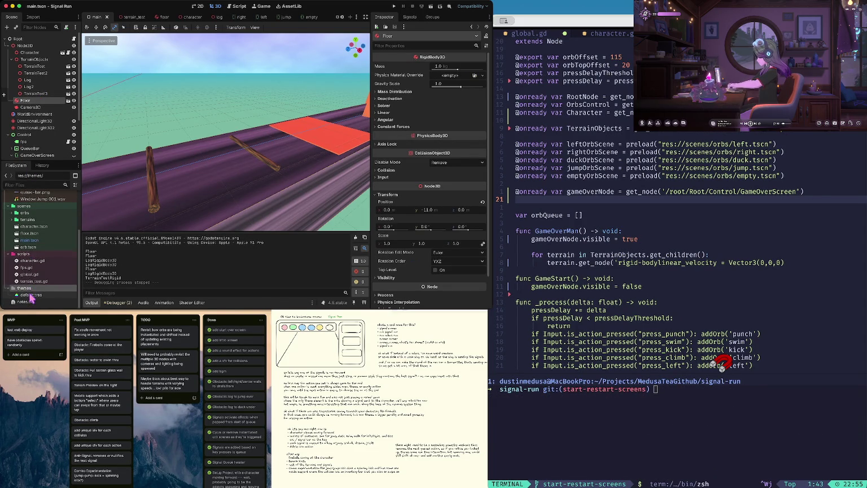
double_click(23, 219)
left_click(28, 240)
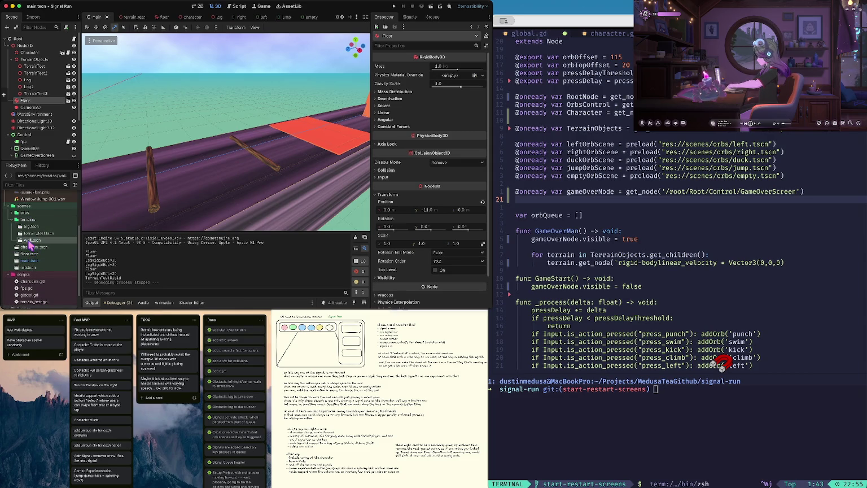
right_click(31, 245)
left_click(54, 274)
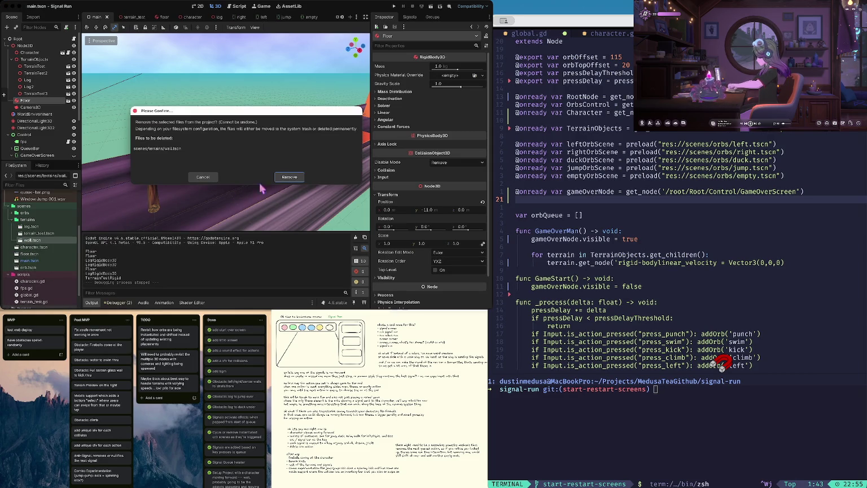
left_click(289, 177)
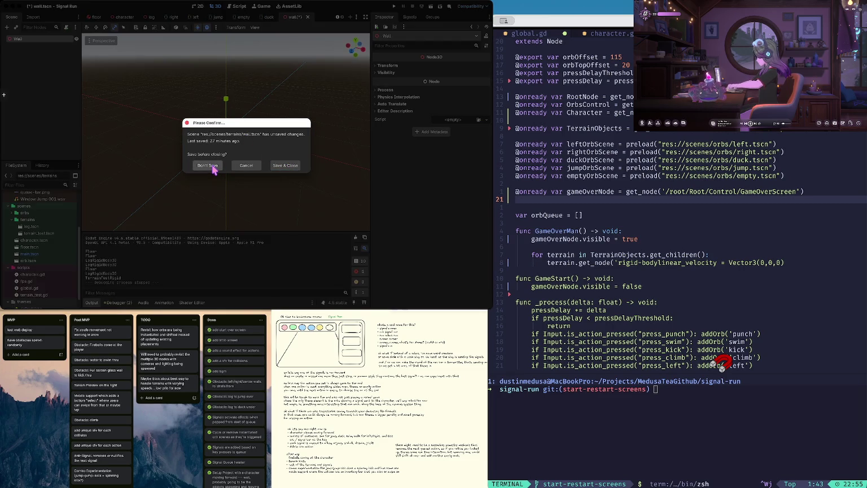
left_click(208, 165)
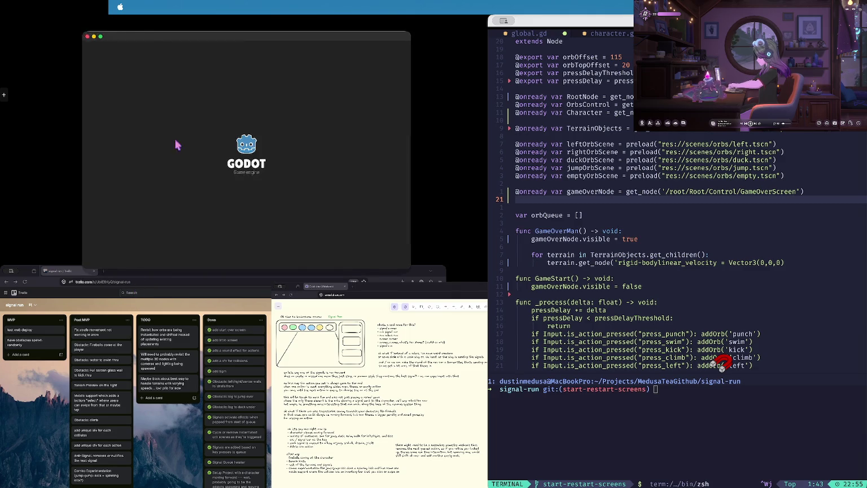
Open the Signal Run project from the Project Manager list.
double_click(208, 69)
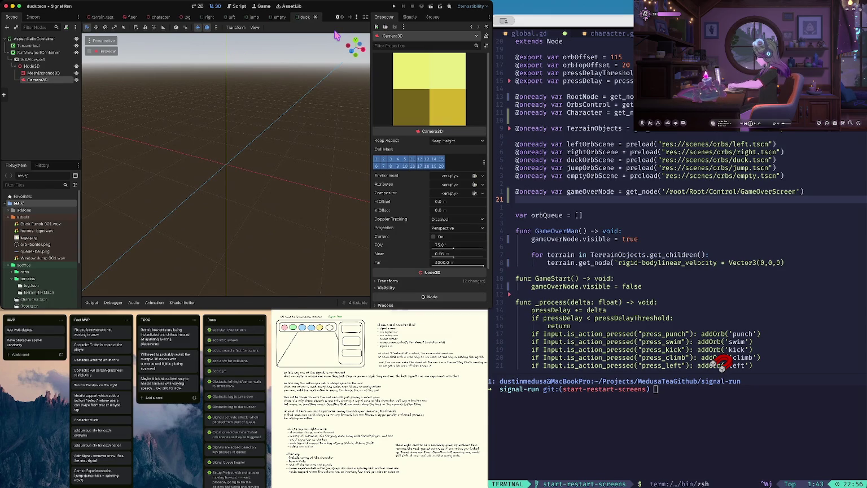
Open main.tscn and select the Floor node to inspect its properties.
left_click(32, 89)
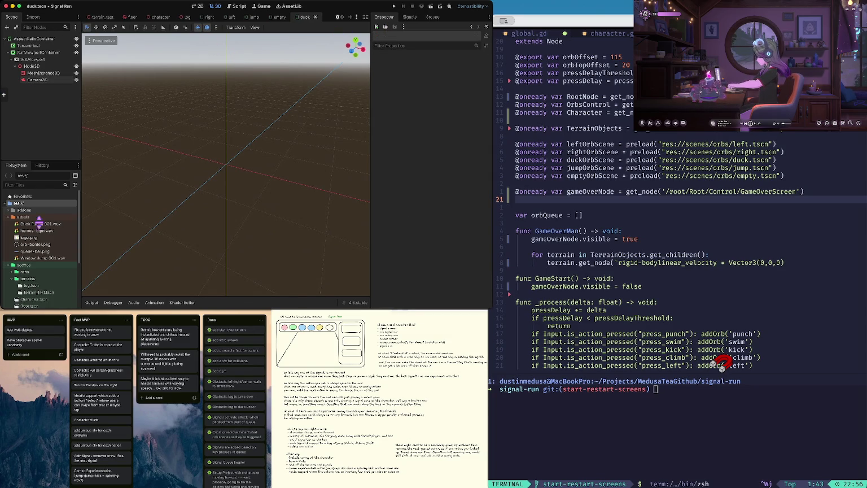
scroll(31, 283, "down", 2)
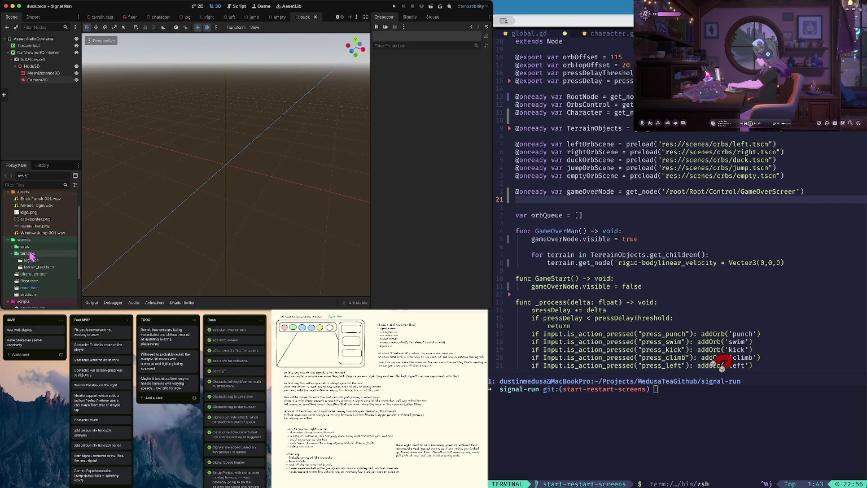
double_click(30, 287)
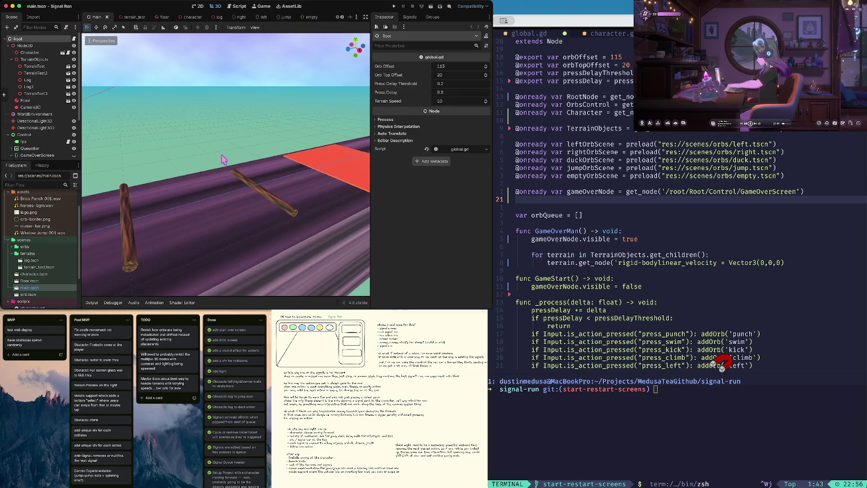
scroll(226, 164, "down", 5)
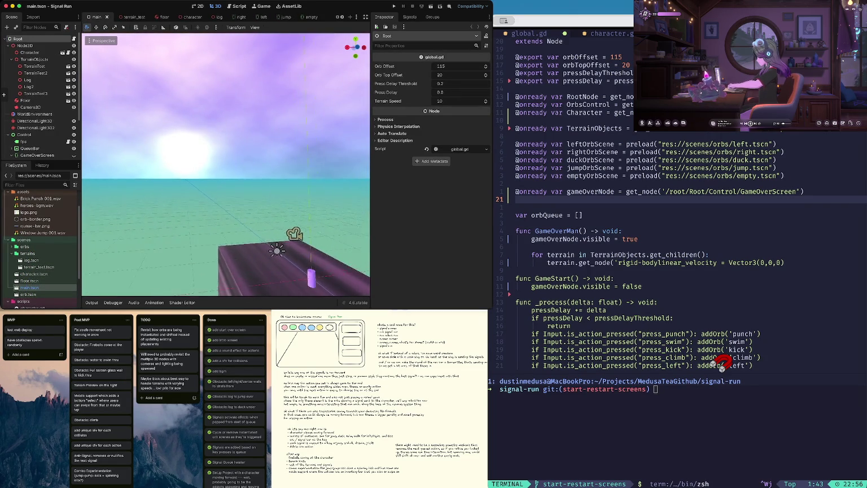
scroll(226, 164, "left", 2)
scroll(219, 159, "right", 5)
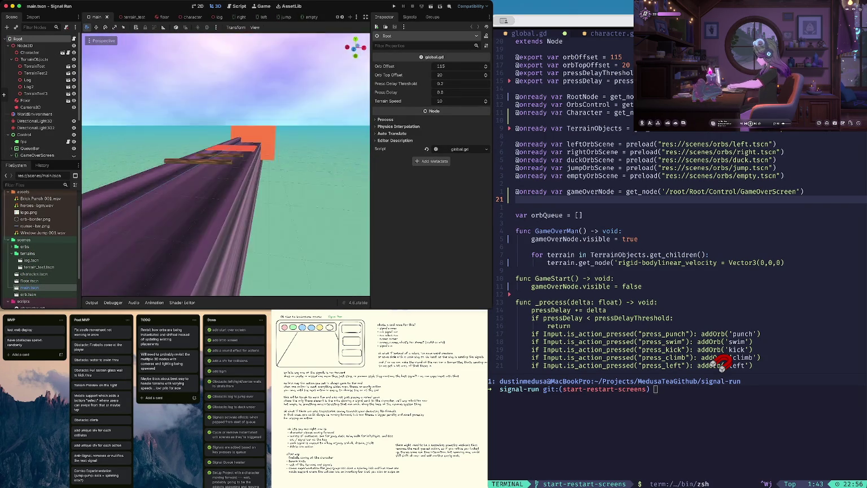
left_click(62, 101)
scroll(62, 102, "down", 3)
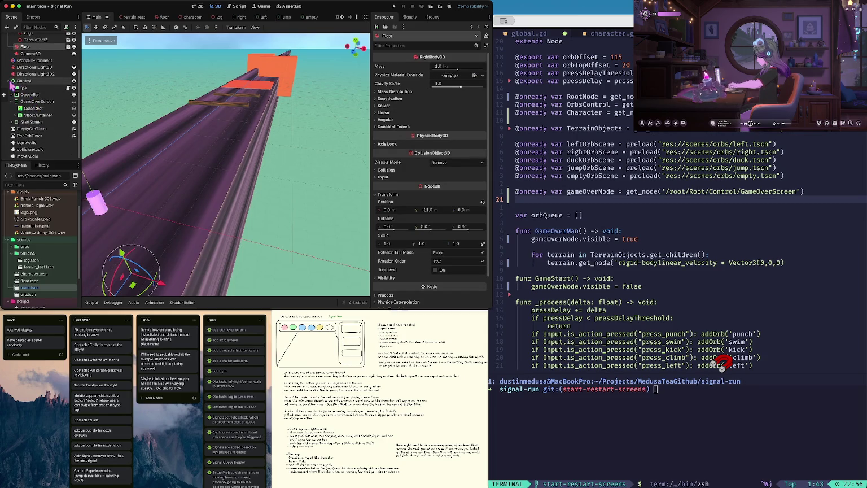
scroll(33, 110, "up", 4)
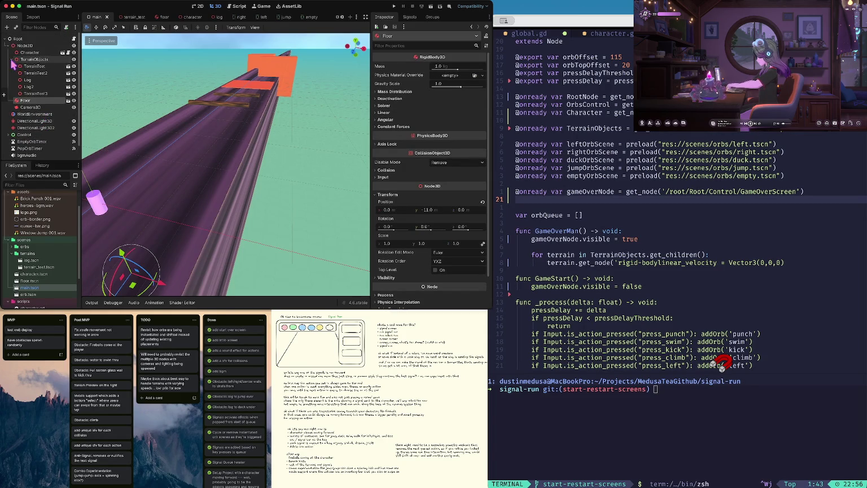
Fold the TerrainObjects and Node3D branches in the Scene dock and the terrains folder in FileSystem.
left_click(12, 60)
left_click(8, 45)
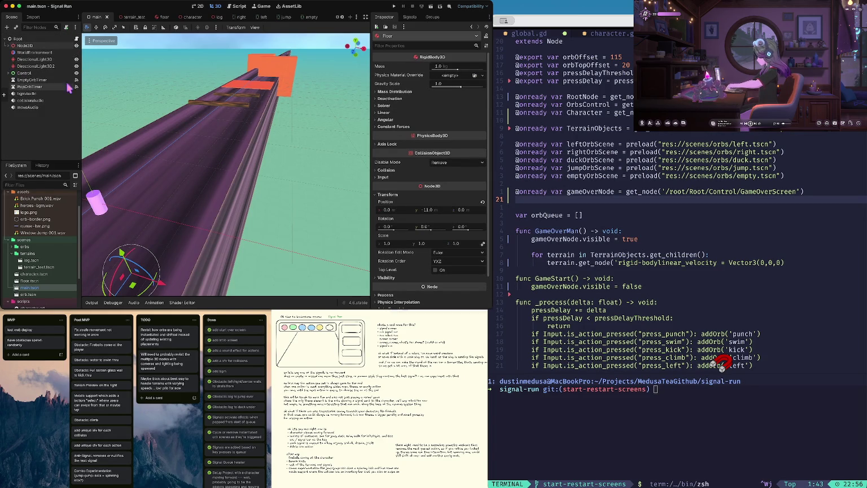
scroll(165, 137, "up", 3)
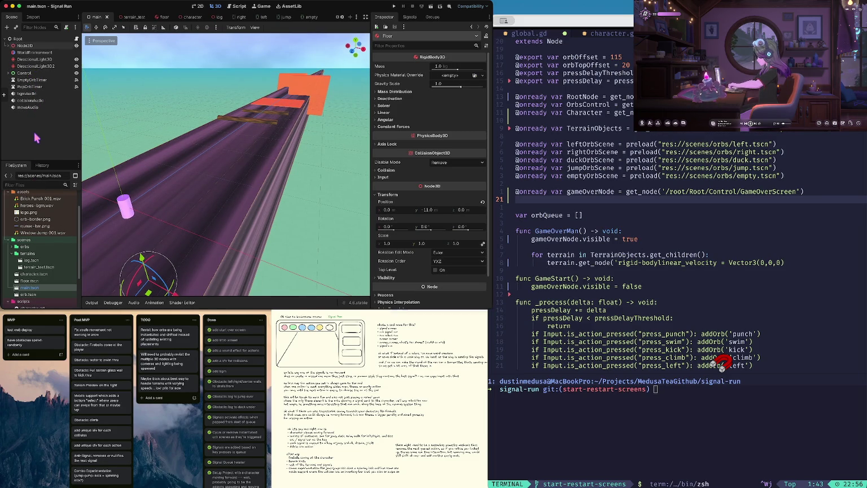
left_click(12, 253)
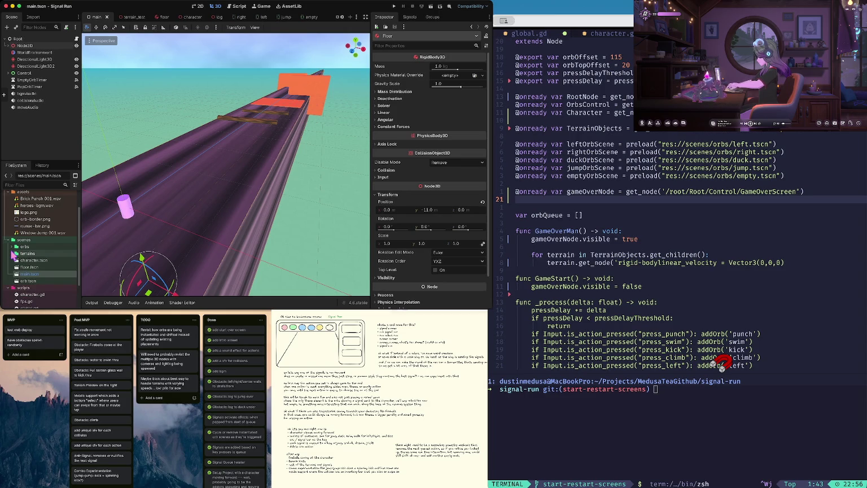
scroll(11, 255, "down", 2)
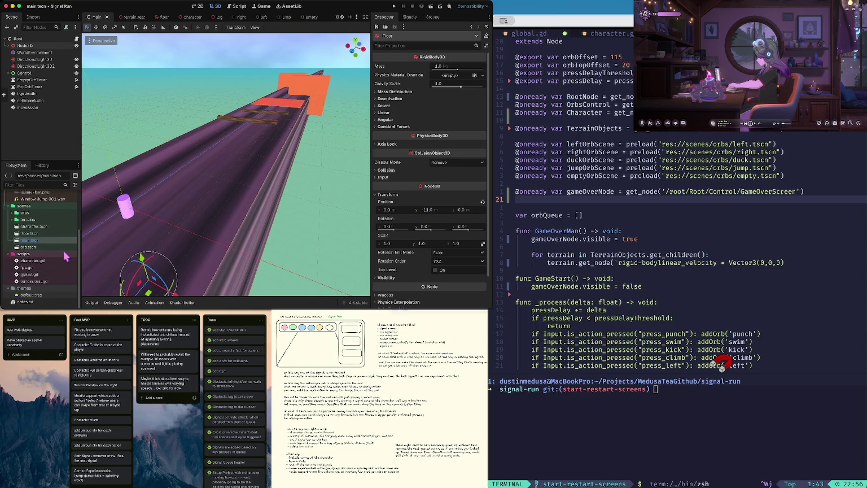
Reparent Camera3D under Character, save main.tscn, and run the game.
mouse_move(248, 244)
left_mouse_down()
mouse_move(226, 214)
mouse_move(238, 226)
mouse_move(214, 237)
mouse_move(103, 266)
left_mouse_up()
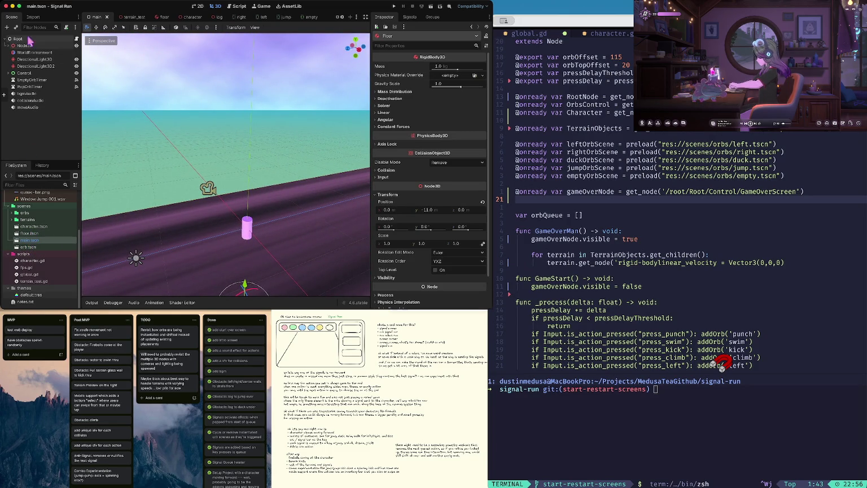
left_click(8, 45)
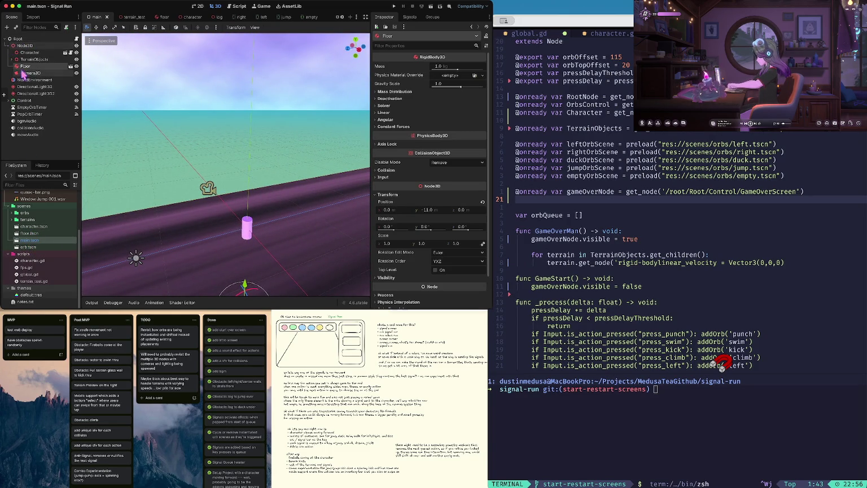
left_click_drag(29, 73, 28, 52)
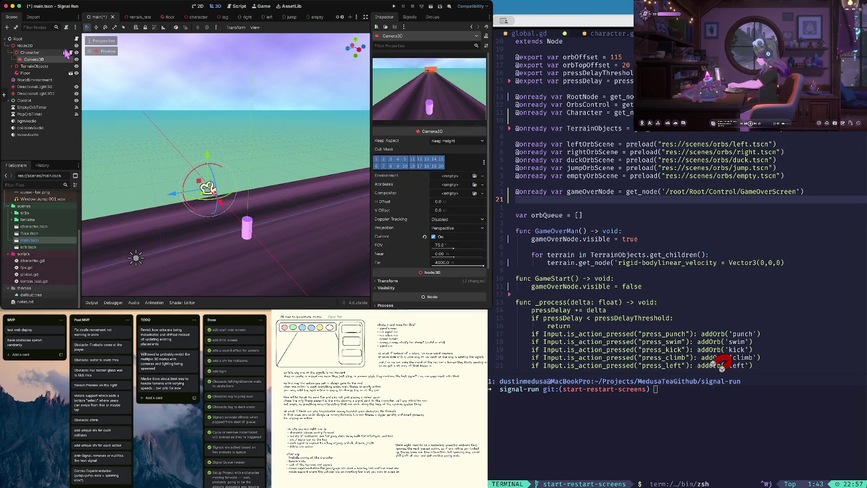
key("ctrl+s")
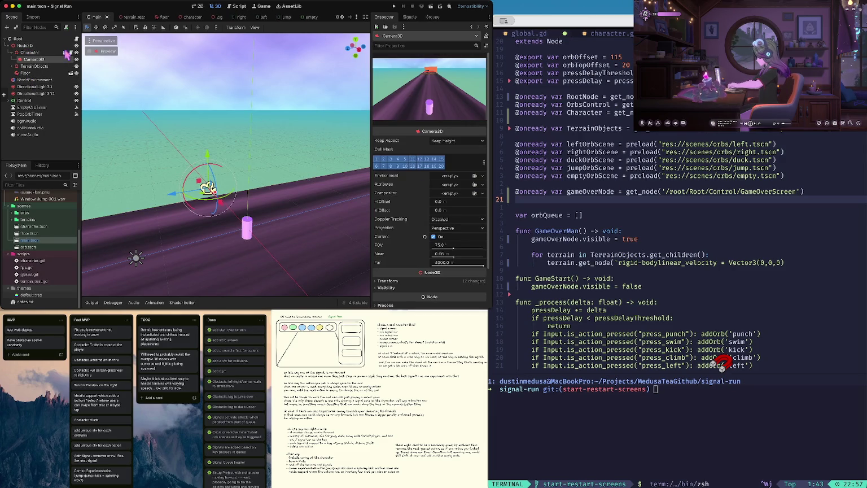
key("ctrl+b")
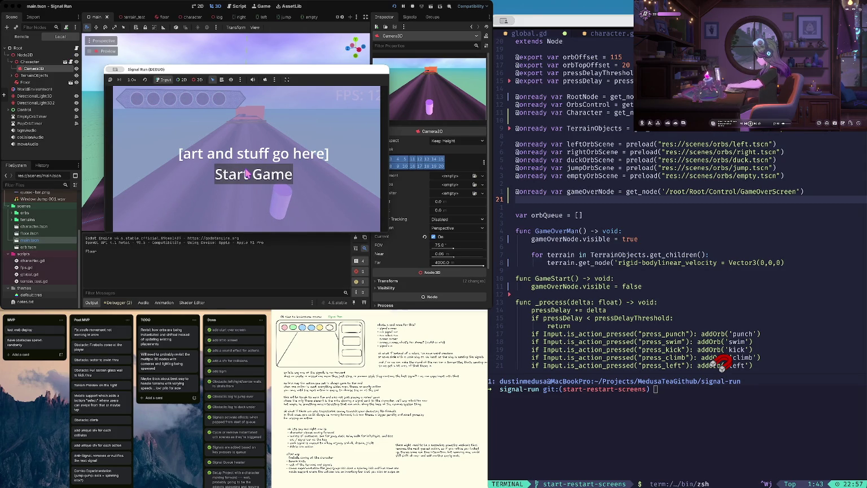
Play a round until game over, close the game, and undo the Camera3D reparent.
left_click(246, 174)
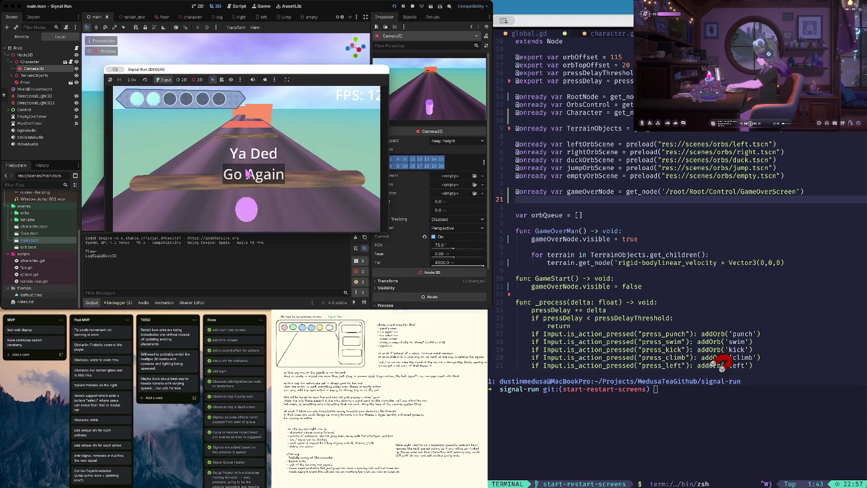
left_click(413, 7)
key("ctrl+z")
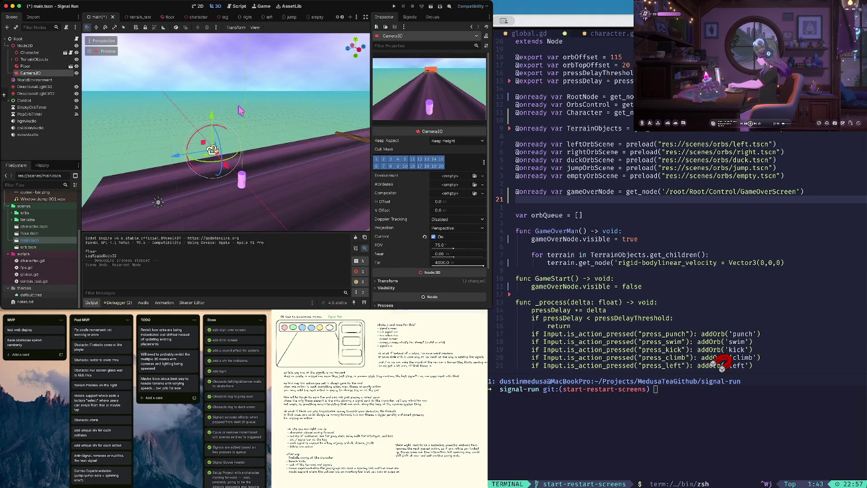
Save the scene, then check status, review the diff, and wip-commit the wall.tscn deletion.
key("ctrl+s")
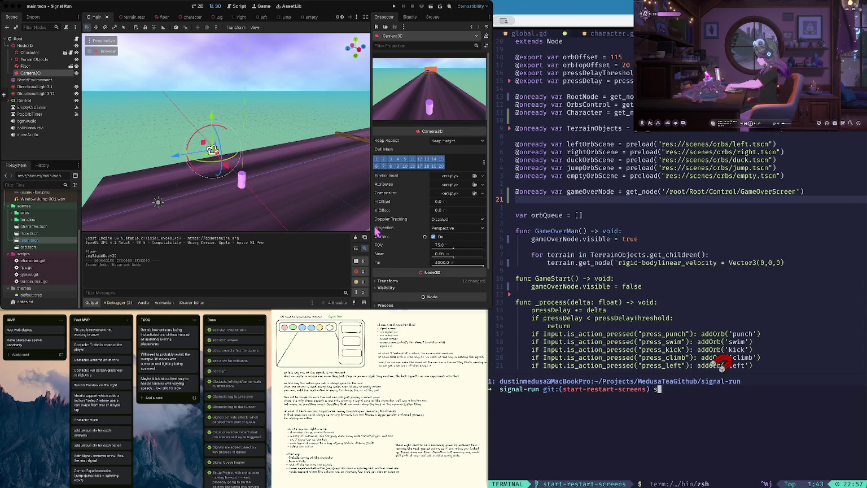
type("s")
key("Return")
key("Return")
type("qa")
key("Return")
type("start-restart-screens) ✗ s")
key("Return")
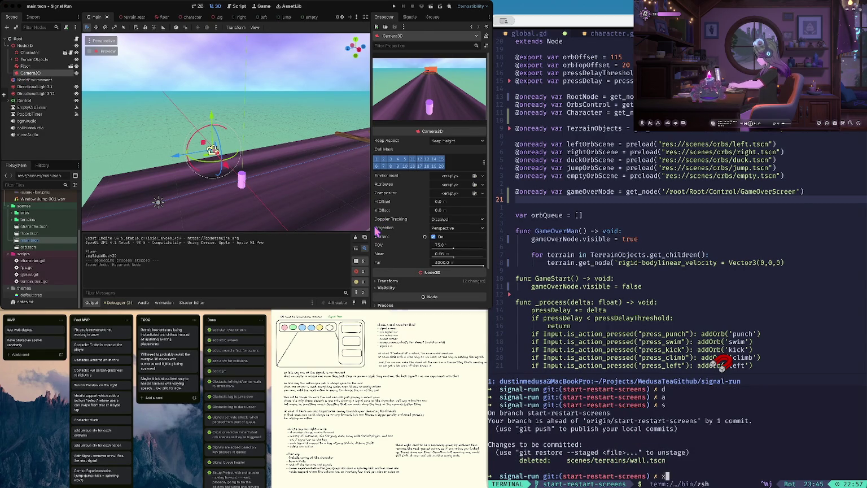
key("Return")
Push the start-restart-screens branch to GitHub and load the GitHub home page.
type("git push")
key("Return")
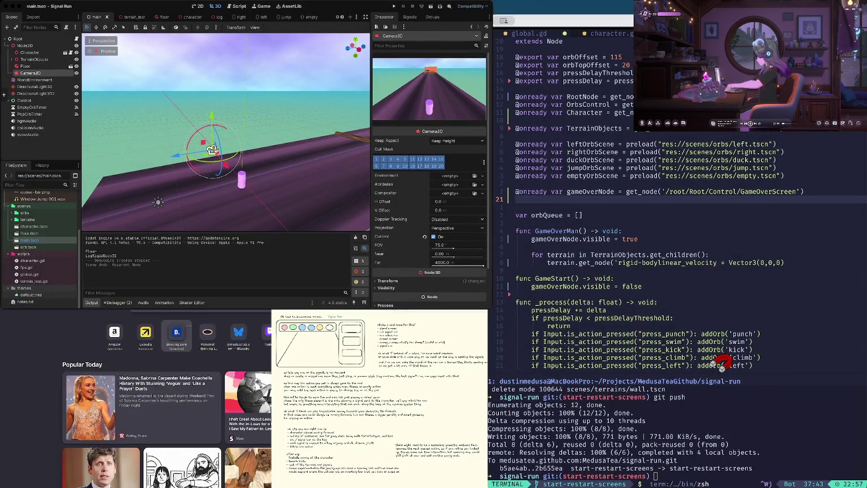
key("Return")
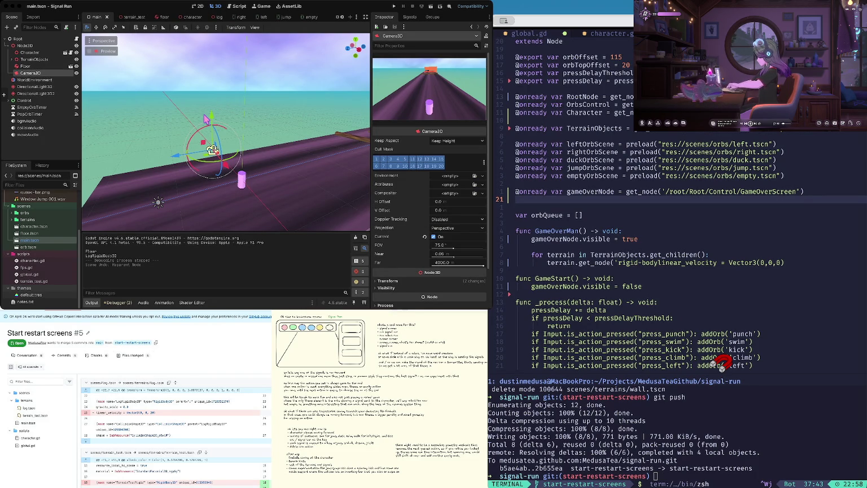
scroll(136, 398, "down", 3)
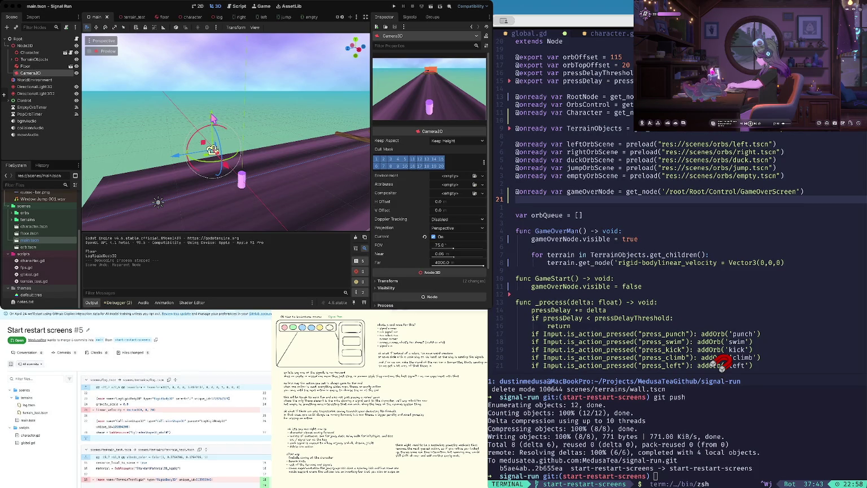
scroll(136, 398, "down", 5)
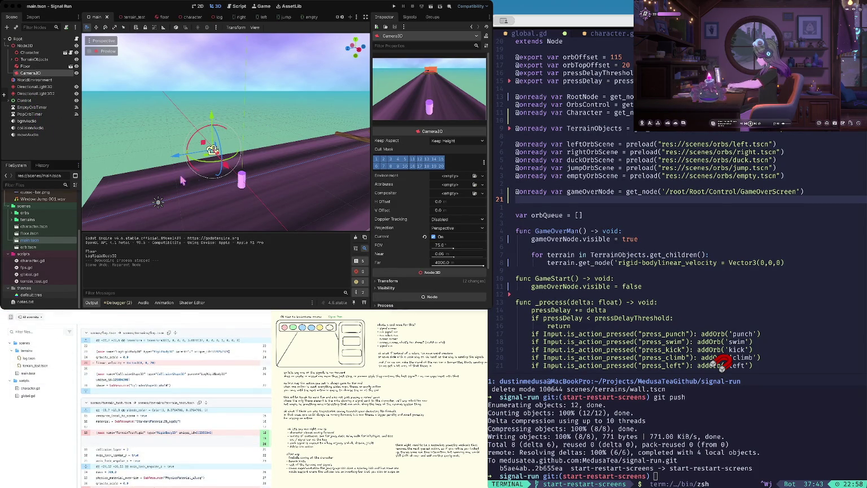
scroll(136, 398, "down", 5)
scroll(137, 398, "down", 10)
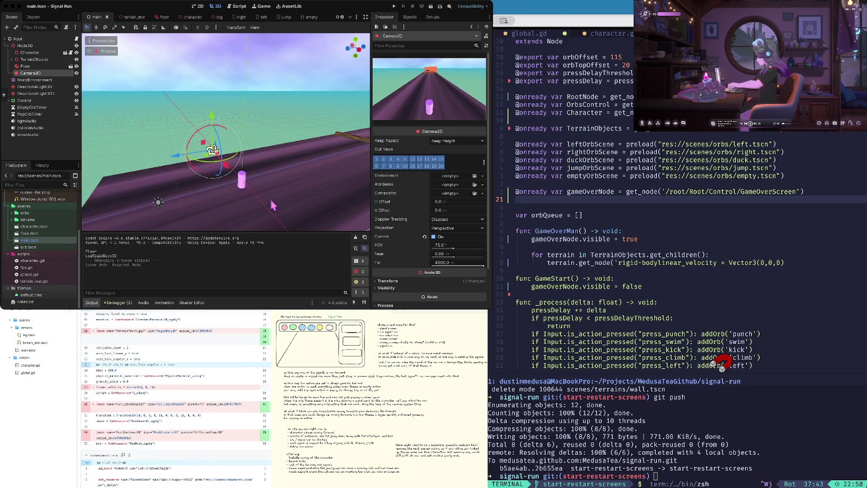
scroll(136, 398, "down", 10)
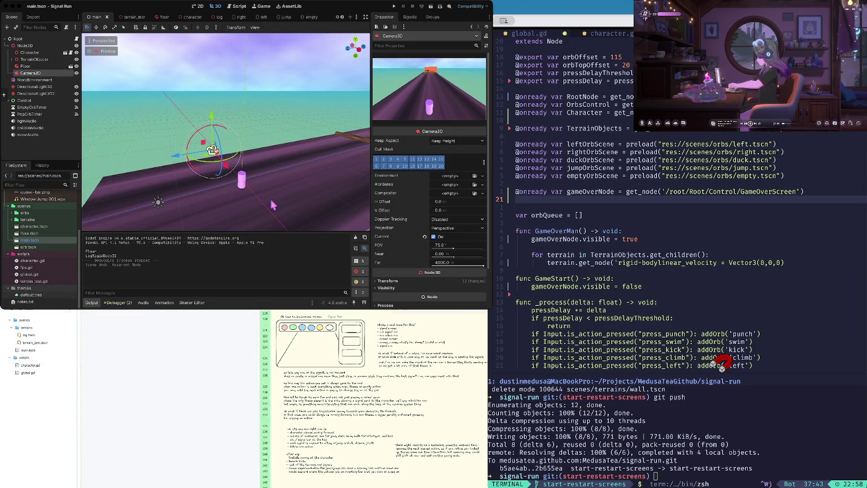
scroll(136, 398, "down", 15)
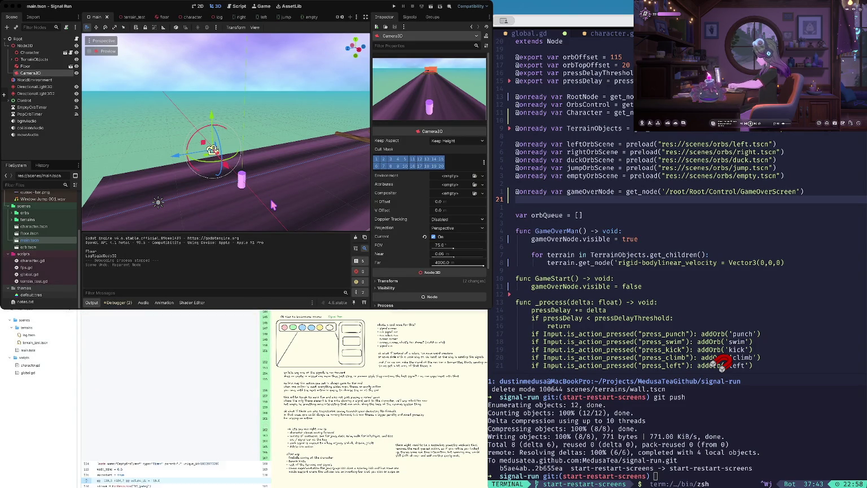
scroll(176, 398, "down", 5)
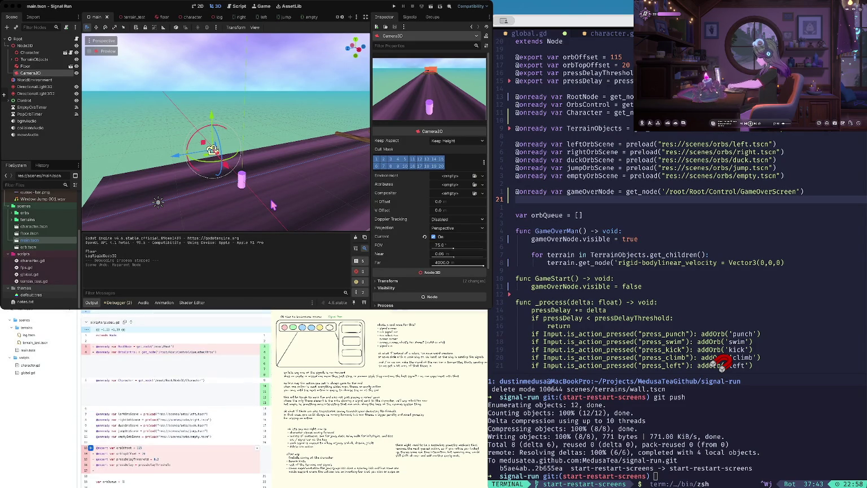
scroll(175, 398, "down", 10)
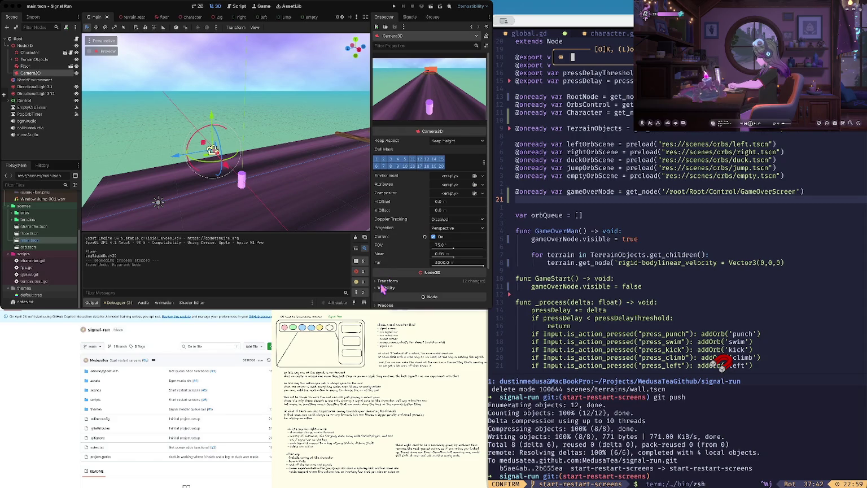
Run git status to confirm start-restart-screens is clean and up to date with origin.
type("l")
type("s")
key("Return")
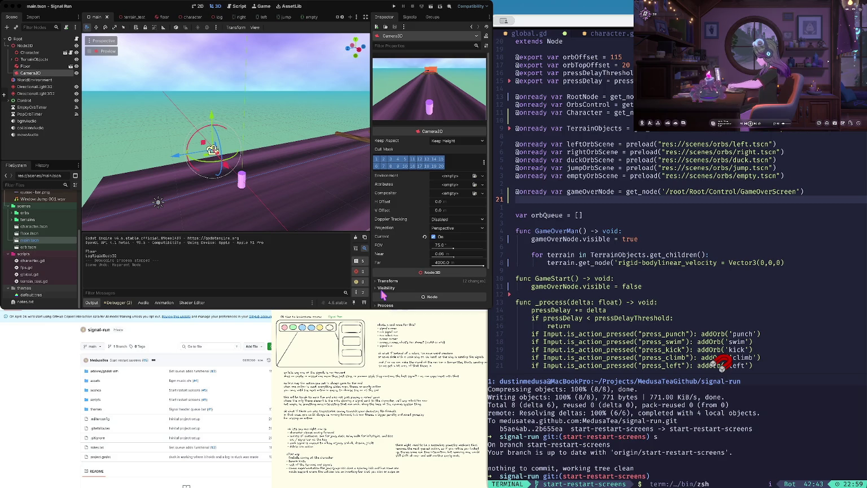
type("s")
key("Return")
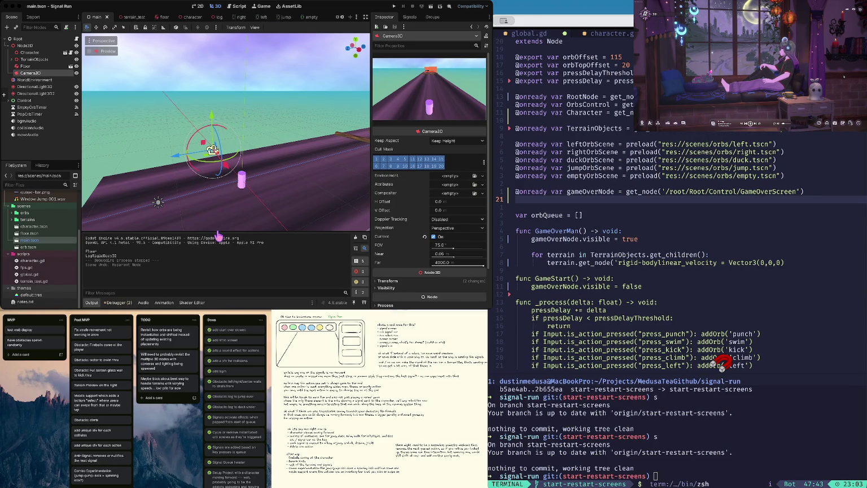
Run the game, press Left twice to queue action orbs, then stop the game.
scroll(226, 195, "right", 5)
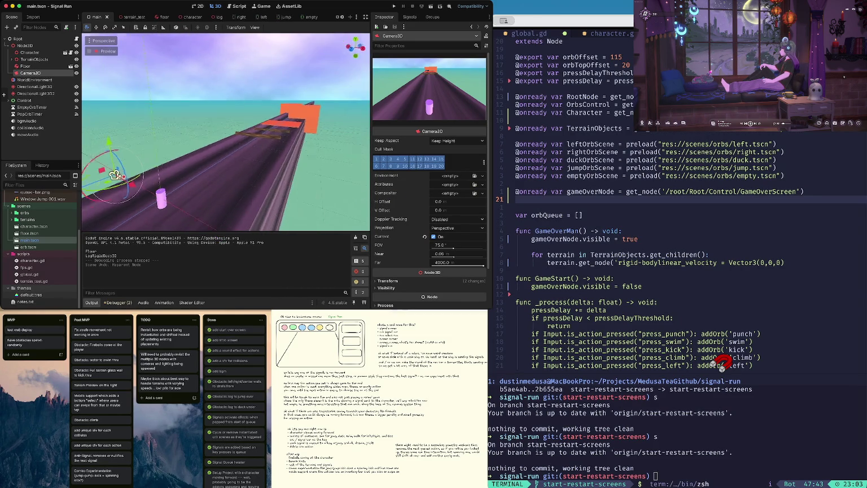
scroll(236, 188, "left", 5)
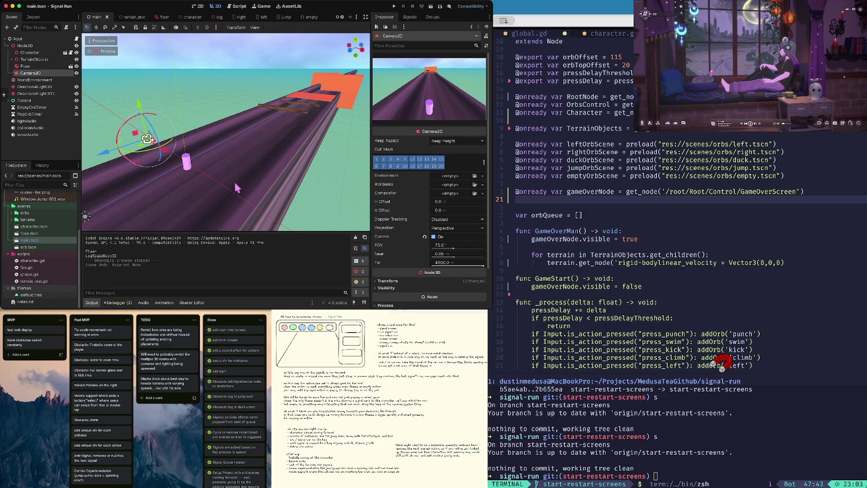
key("super+b")
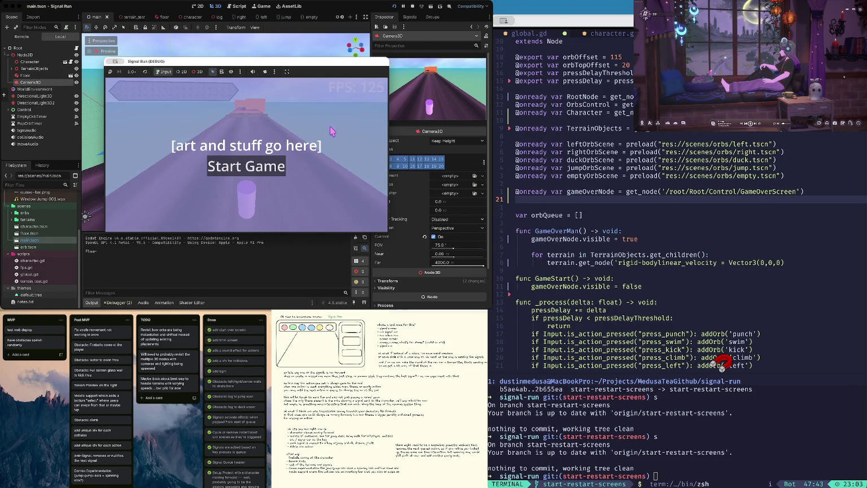
key("Left")
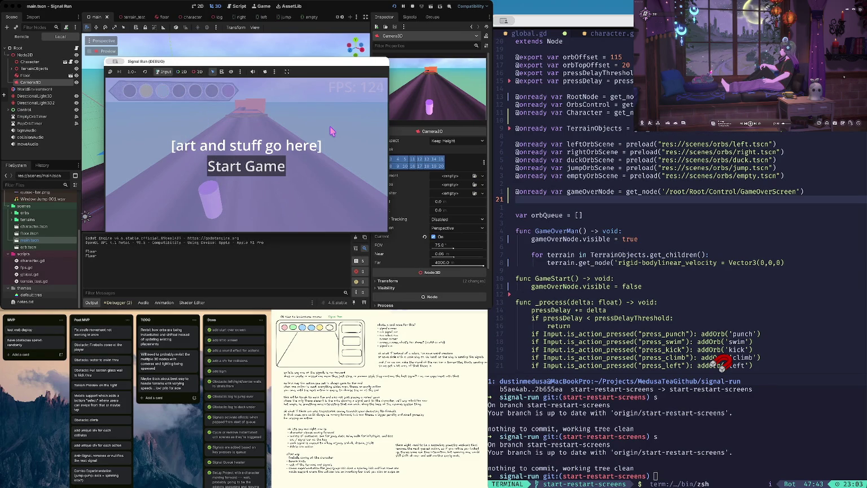
key("Left")
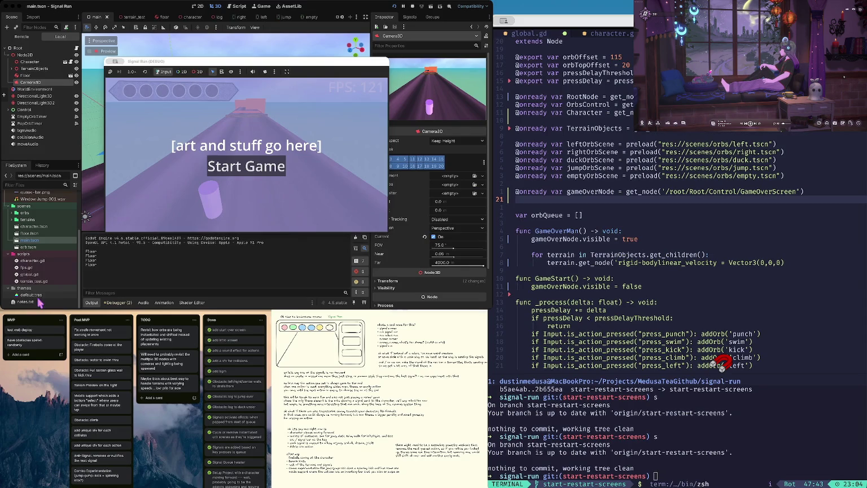
key("ctrl+Up")
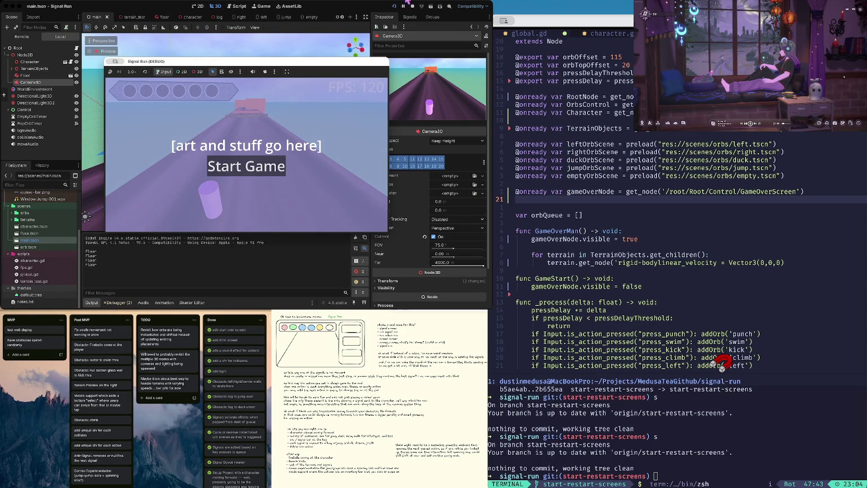
left_click(413, 7)
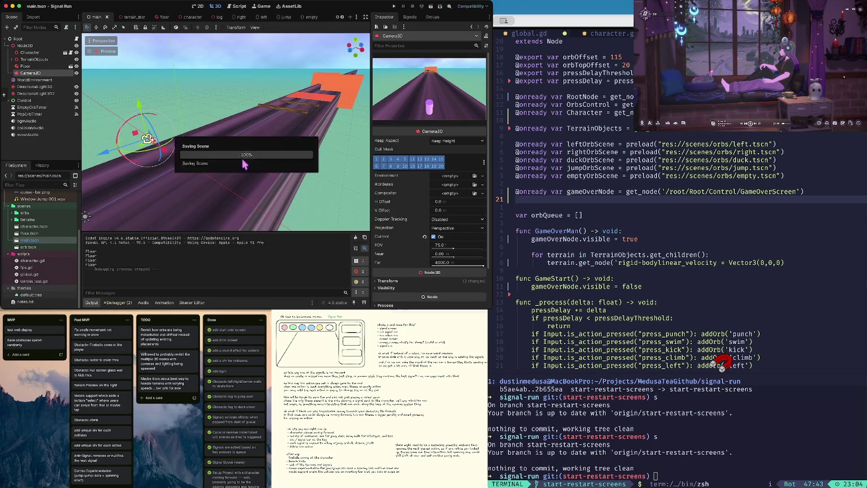
Check status, check out main, fetch all remotes, and pull the latest changes.
type("s")
key("Return")
type("co main")
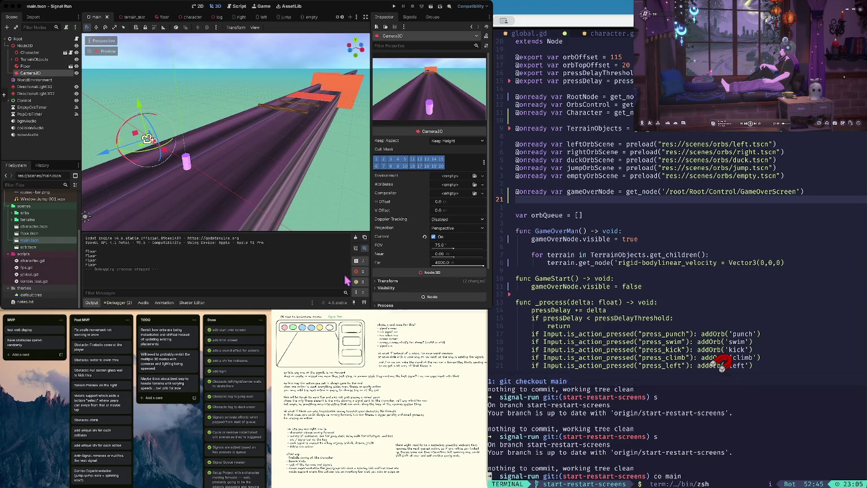
key("Return")
type("fp")
key("Return")
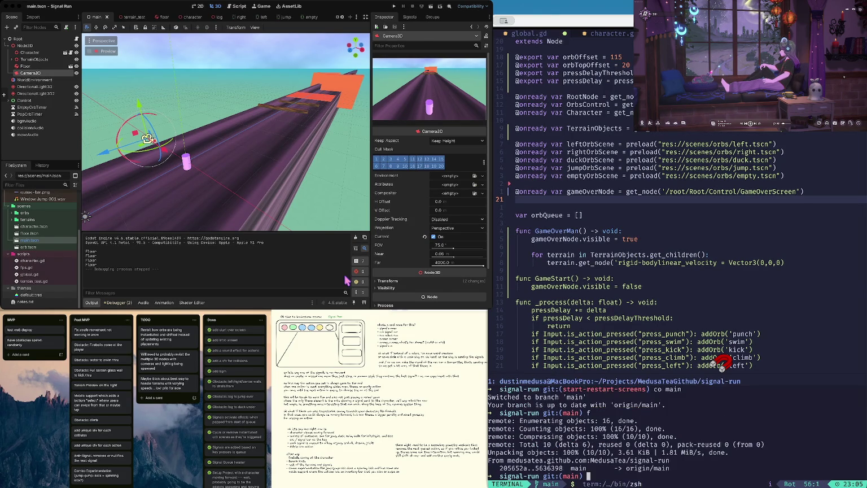
type("p")
key("Return")
List local branches and diff main against start-restart-screens.
type("diff")
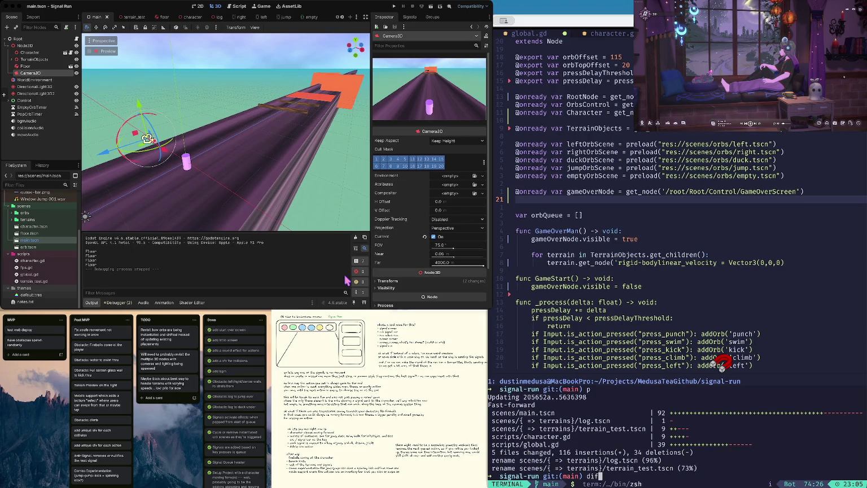
key("Tab")
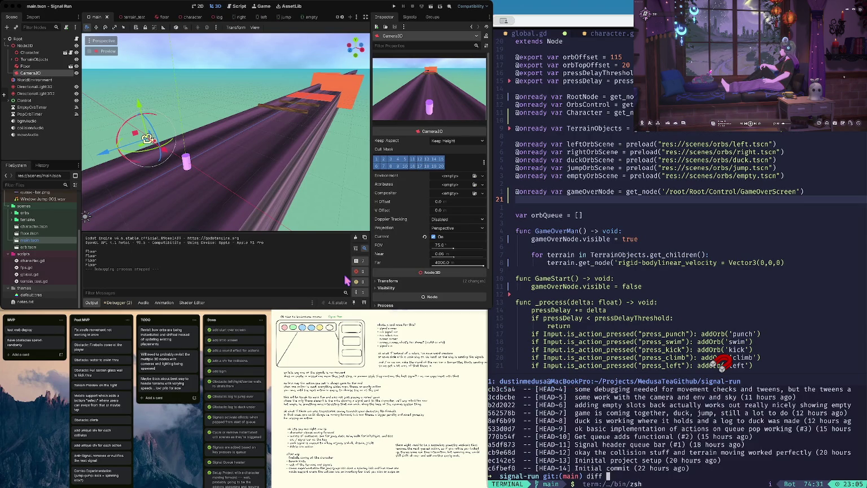
key("ctrl+l")
type("b")
key("ctrl+c")
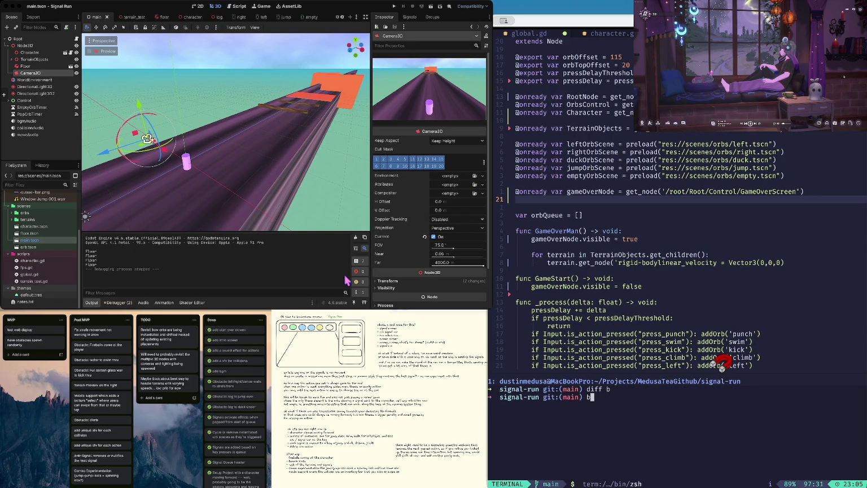
type("b")
key("Return")
type("diff star")
key("Tab")
key("Return")
Delete the start-restart-screens branch, list branches to confirm, and clear the terminal.
type("de")
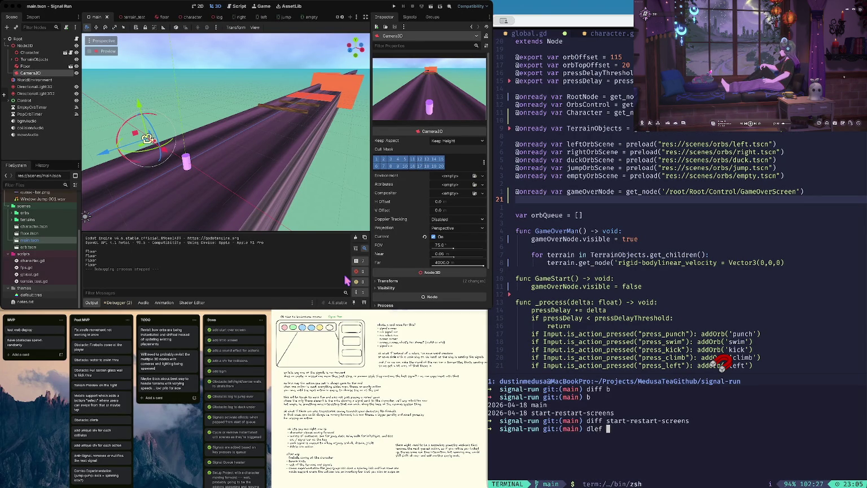
type("l star")
key("Tab")
key("Return")
type("delf ")
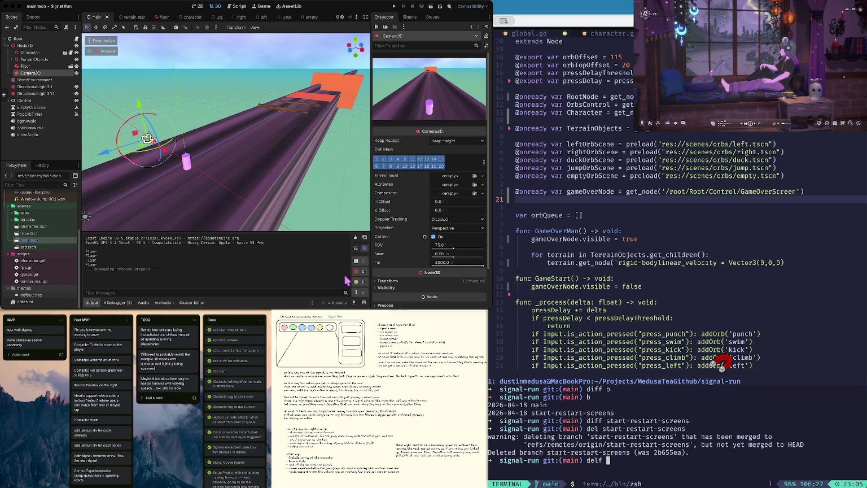
type("st")
key("BackSpace")
key("BackSpace")
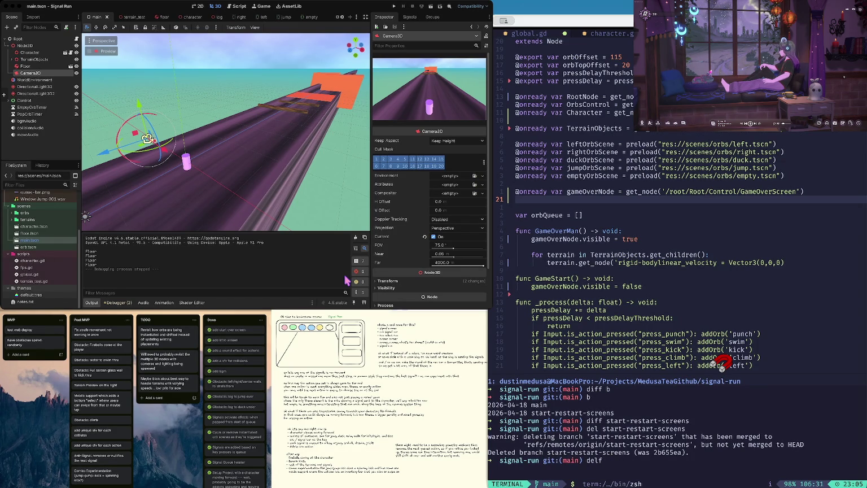
key("Return")
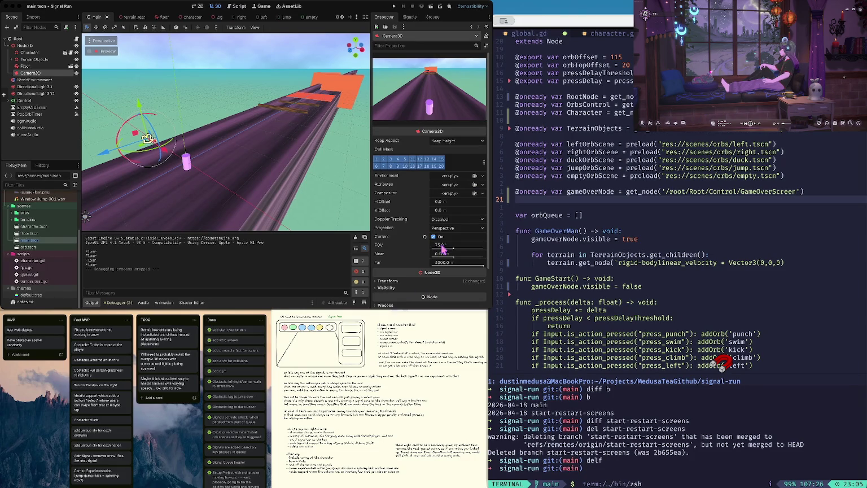
type("b")
key("Return")
key("ctrl+l")
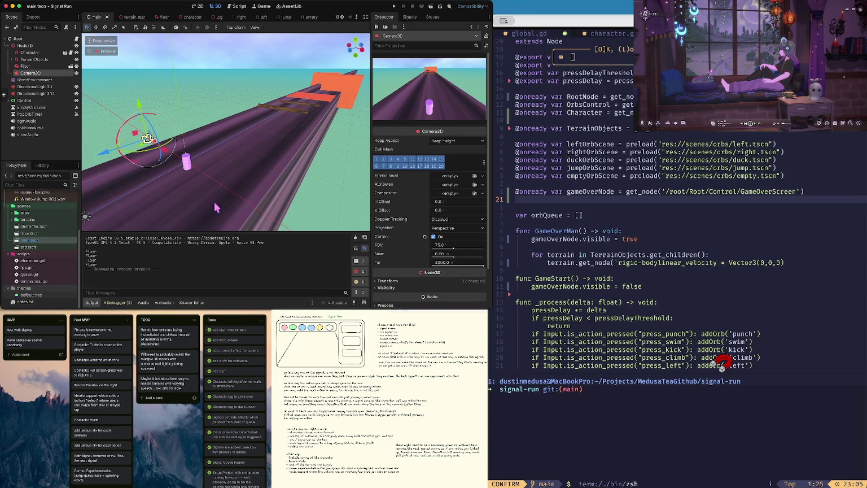
Reload the scene with the pulled changes, then run the game briefly and stop it.
left_click(236, 189)
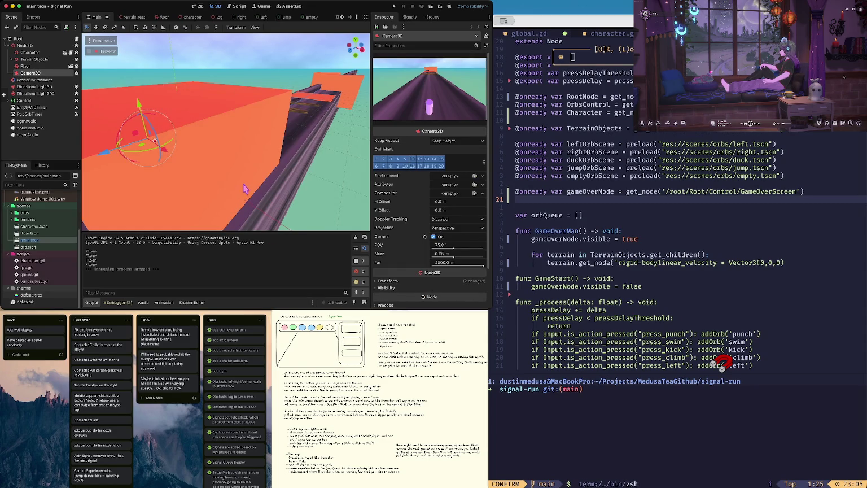
scroll(266, 141, "right", 10)
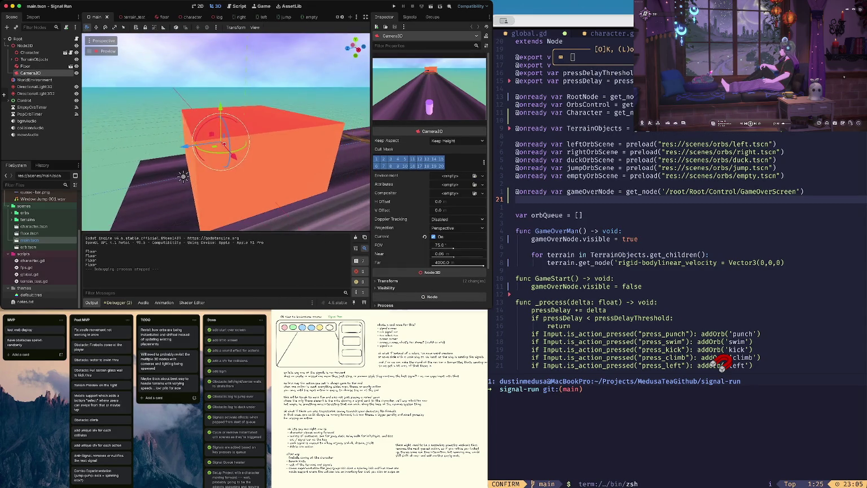
key("super+b")
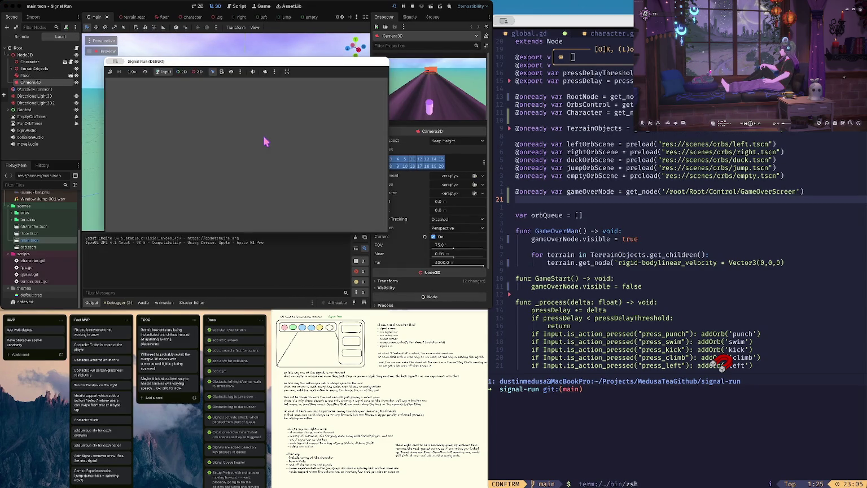
left_click(412, 5)
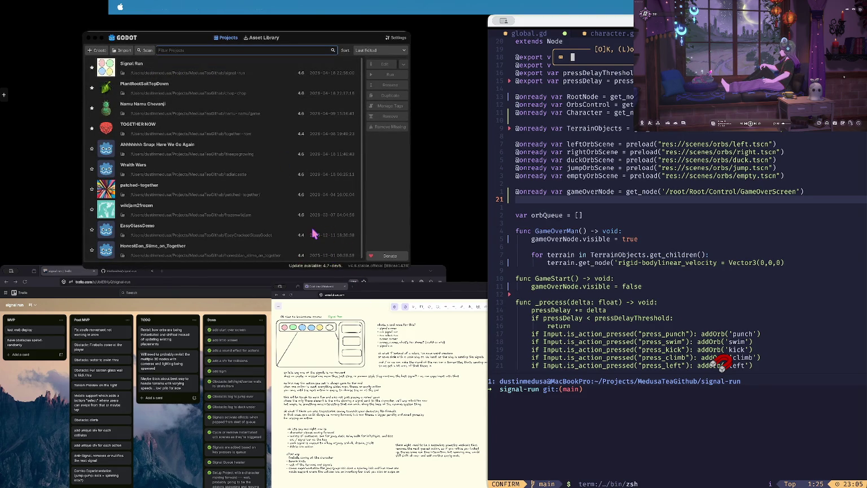
Open Signal Run from the Project Manager and bring up the Export dialog.
double_click(207, 64)
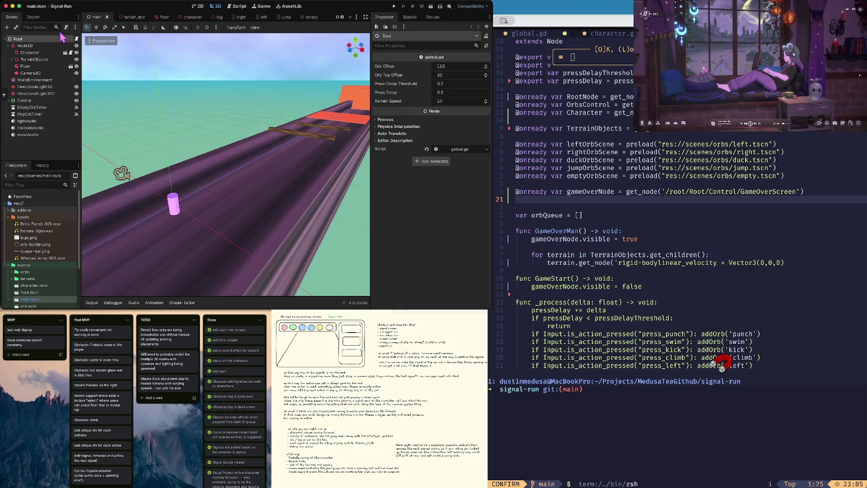
key("ctrl+shift+e")
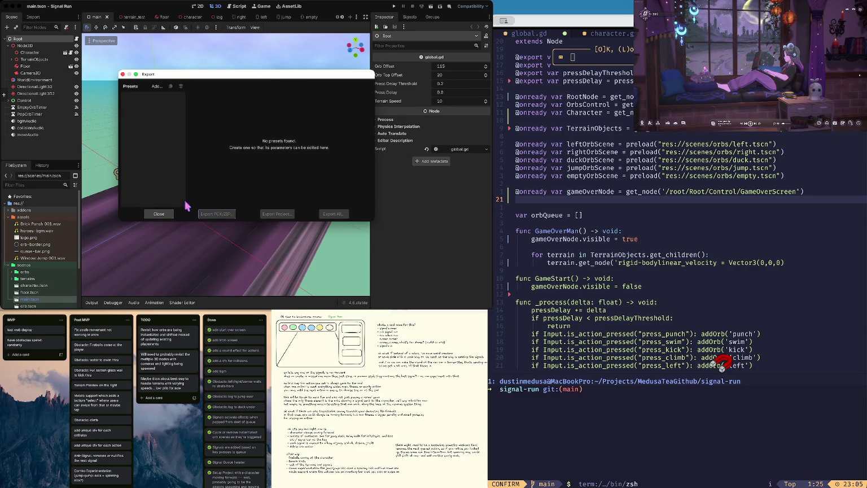
Add a Web export preset whose export path is exports/web/index.html.
left_click(157, 86)
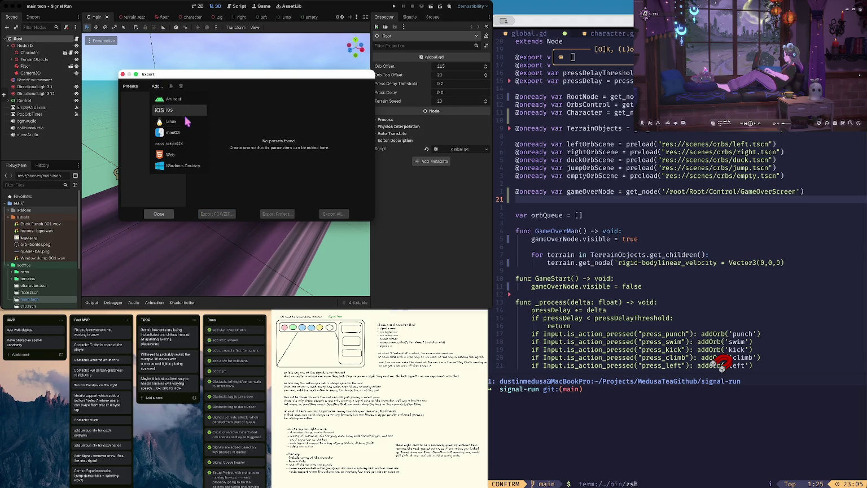
left_click(180, 159)
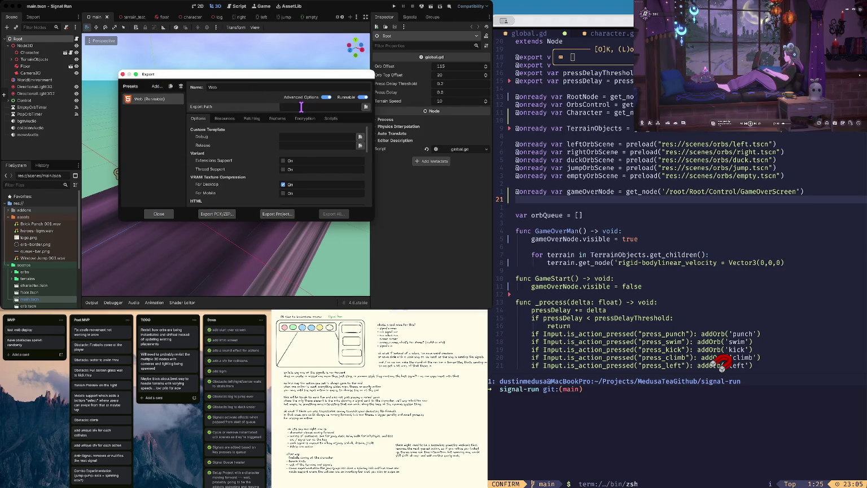
left_click(366, 106)
type("exports/html")
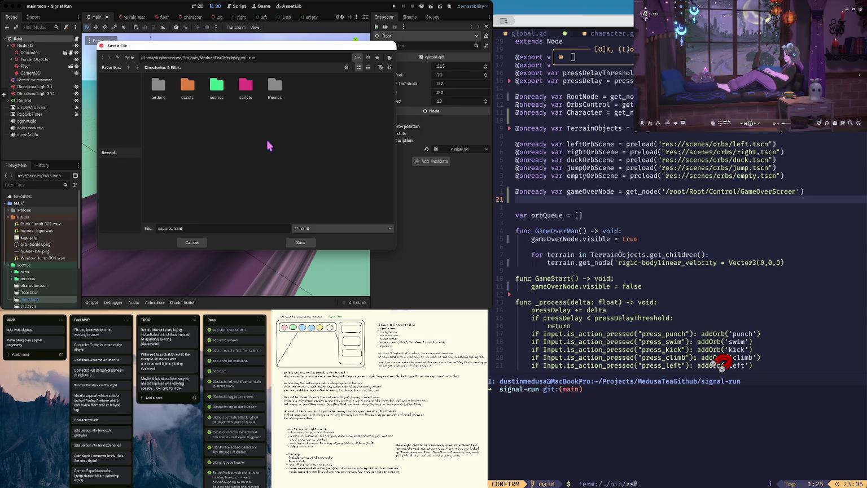
type("index")
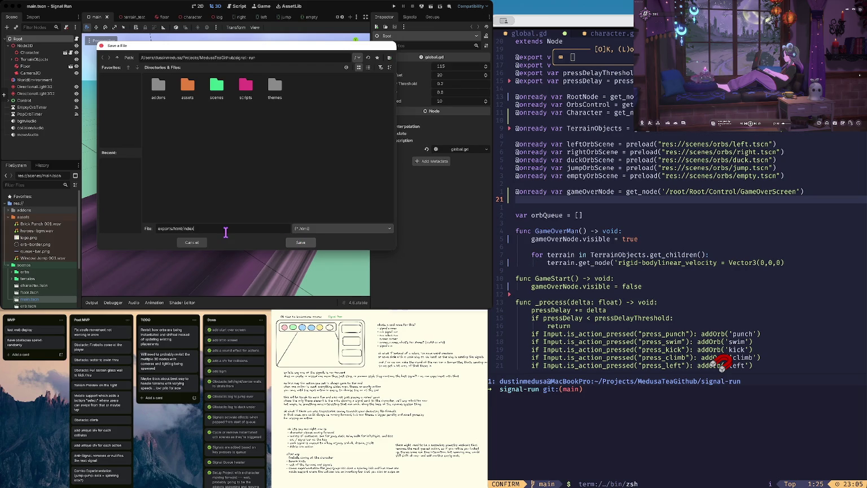
type("web")
left_click(308, 245)
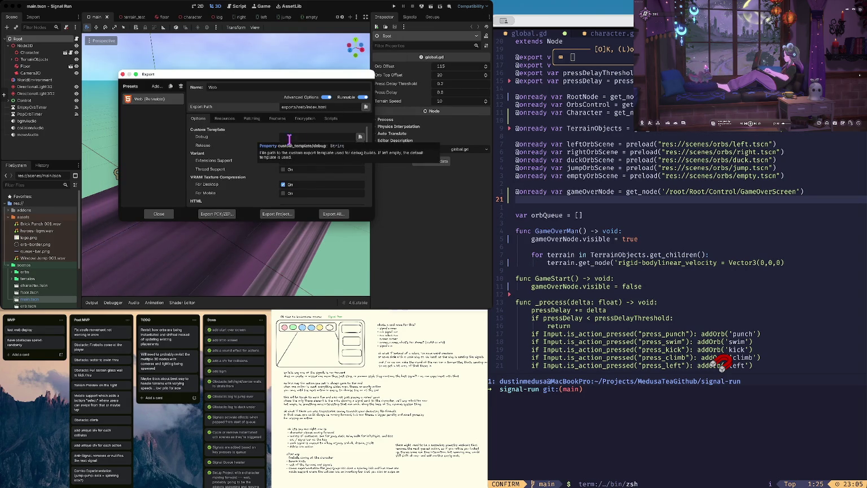
scroll(265, 153, "down", 3)
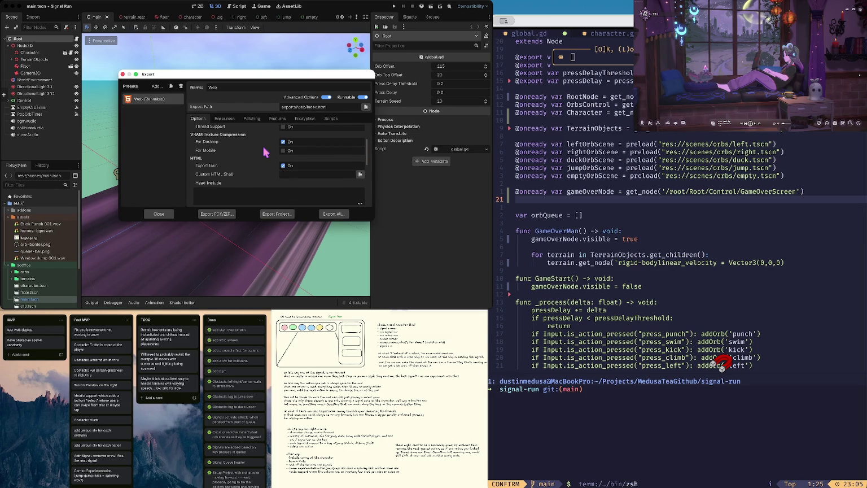
scroll(265, 152, "down", 5)
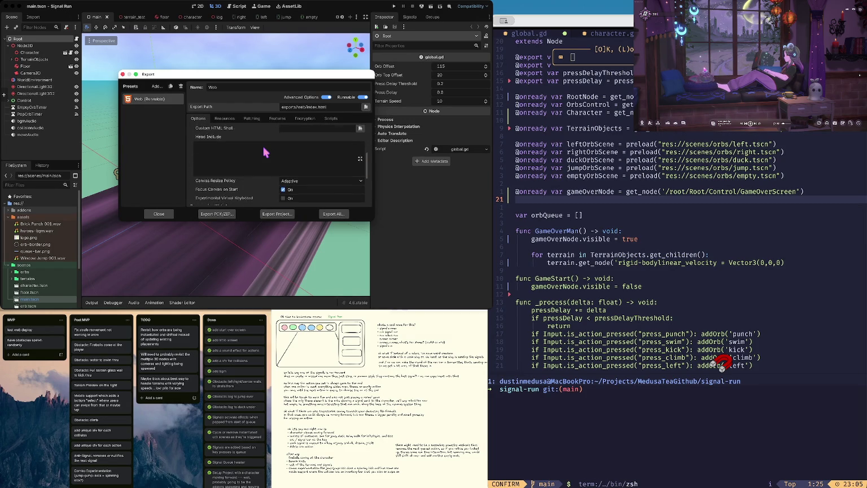
scroll(265, 153, "up", 1)
scroll(265, 153, "down", 1)
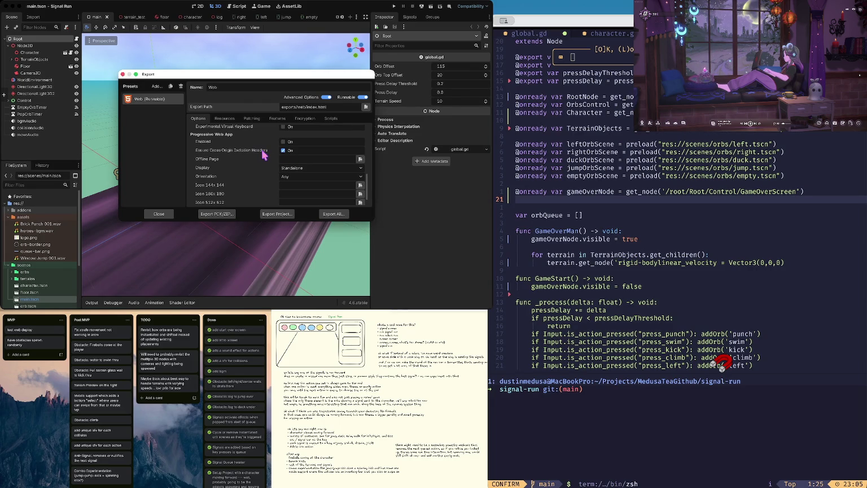
mouse_move(265, 156)
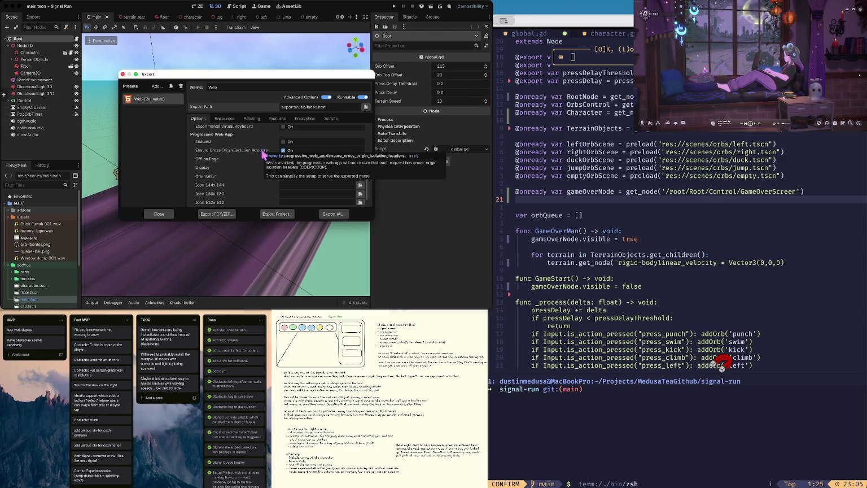
scroll(299, 151, "down", 1)
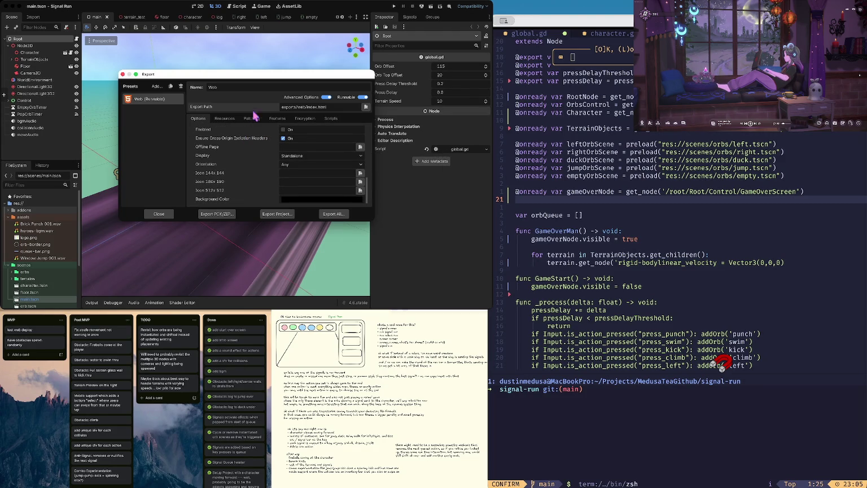
scroll(241, 151, "down", 3)
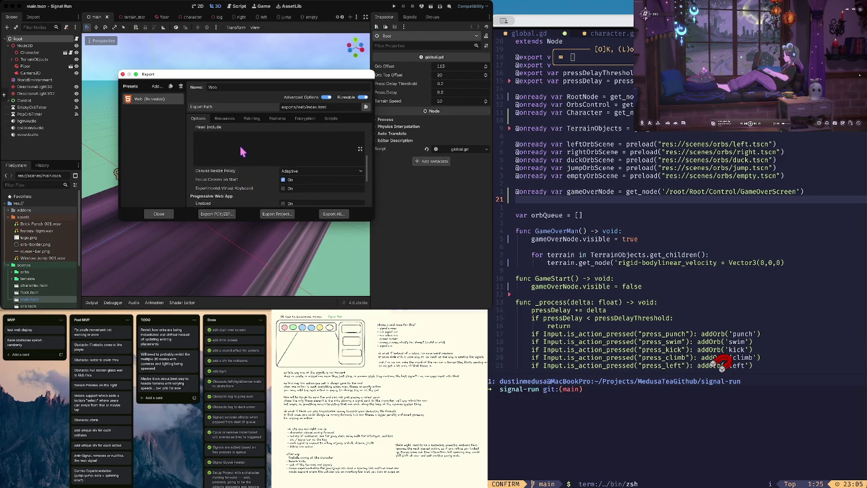
scroll(242, 151, "up", 4)
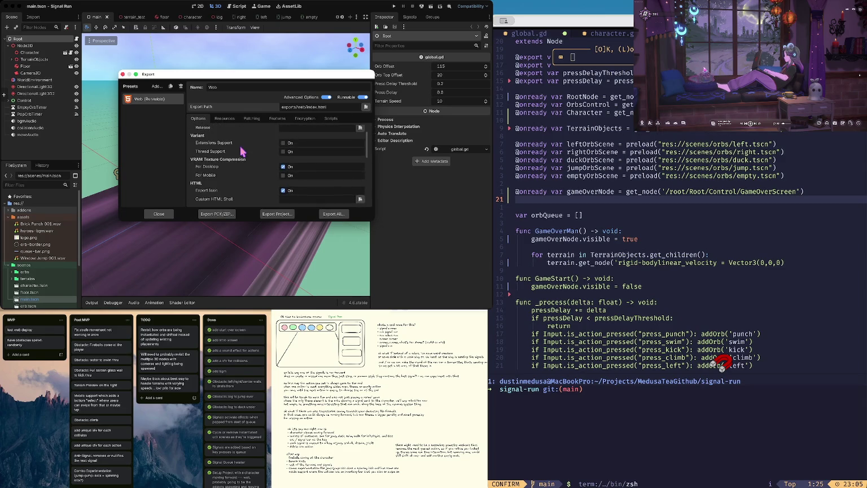
scroll(241, 151, "down", 2)
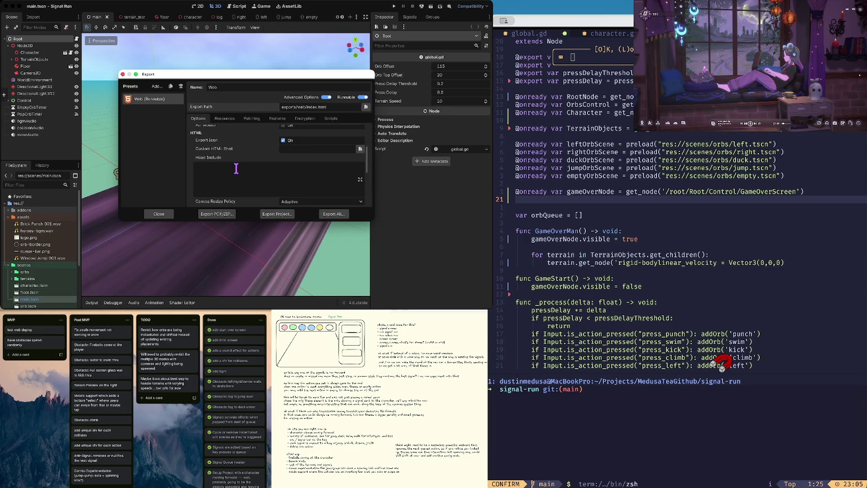
scroll(236, 168, "up", 2)
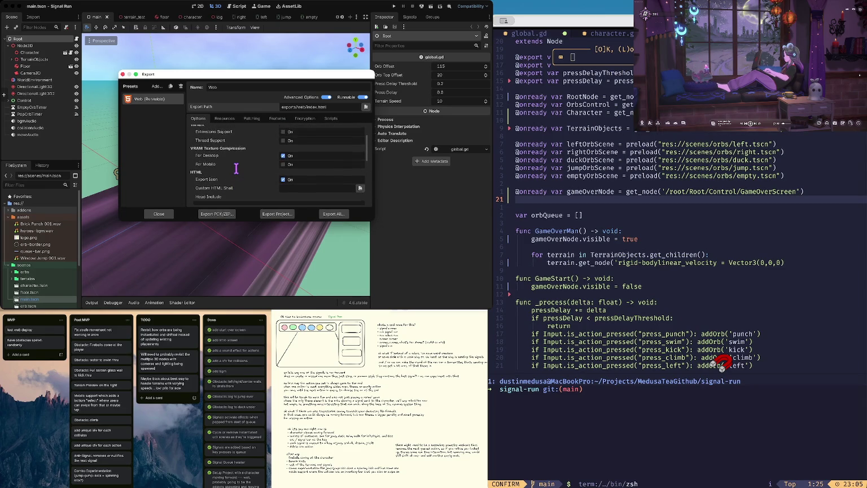
scroll(236, 169, "up", 2)
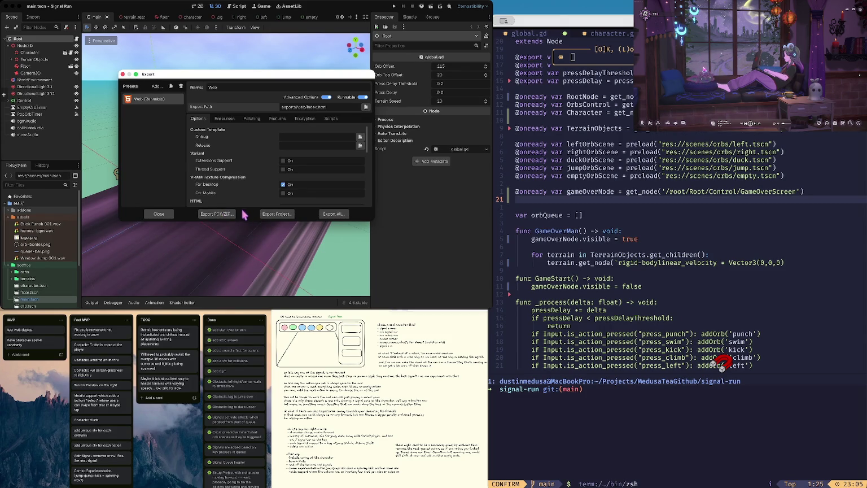
left_click(234, 217)
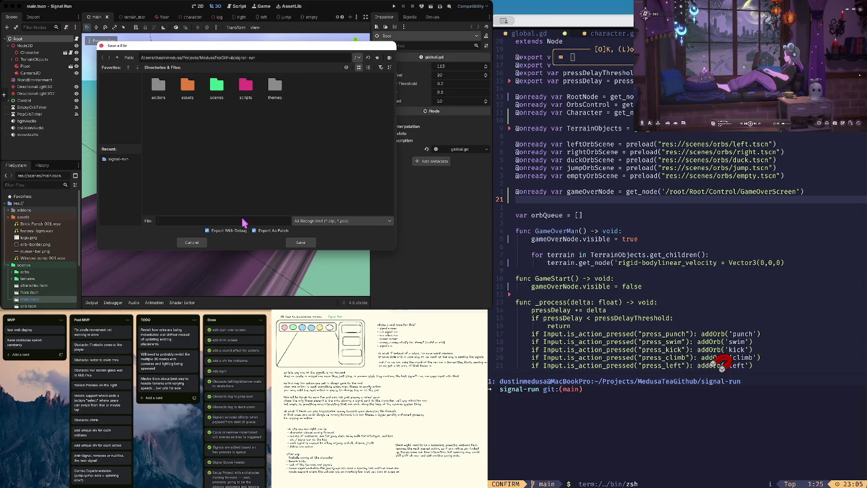
left_click(199, 243)
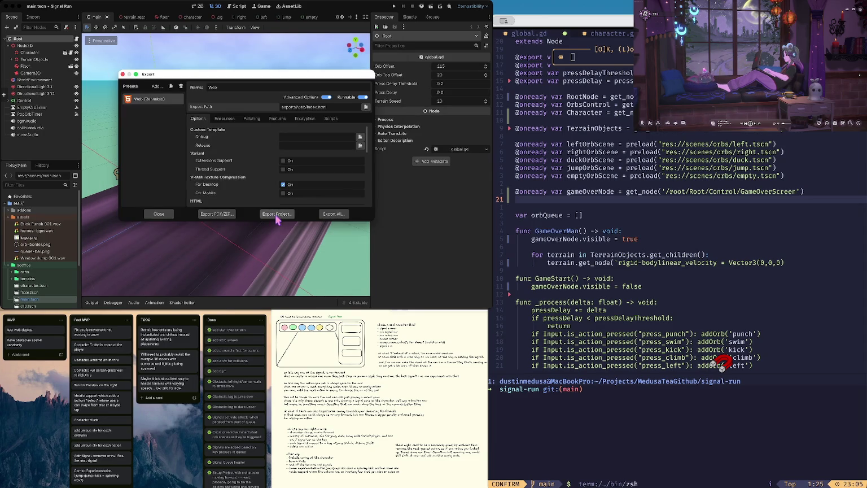
left_click(275, 219)
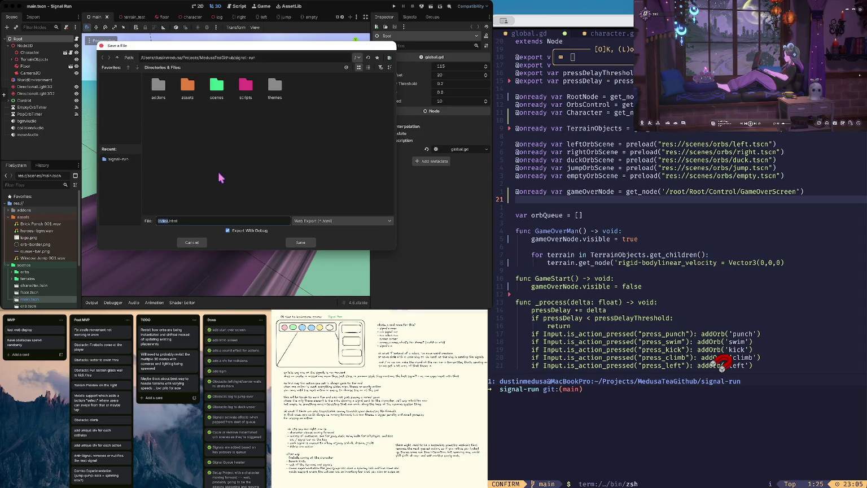
key("Home")
type("exports/")
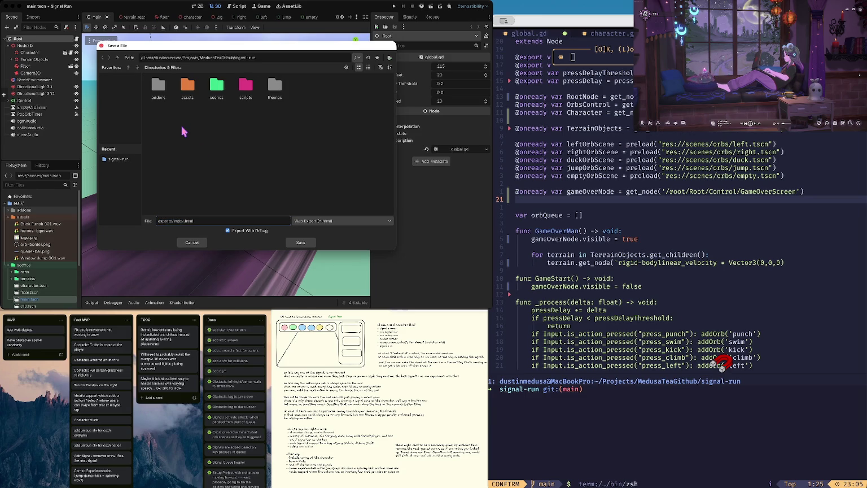
type("web/")
left_click(302, 242)
left_click(247, 220)
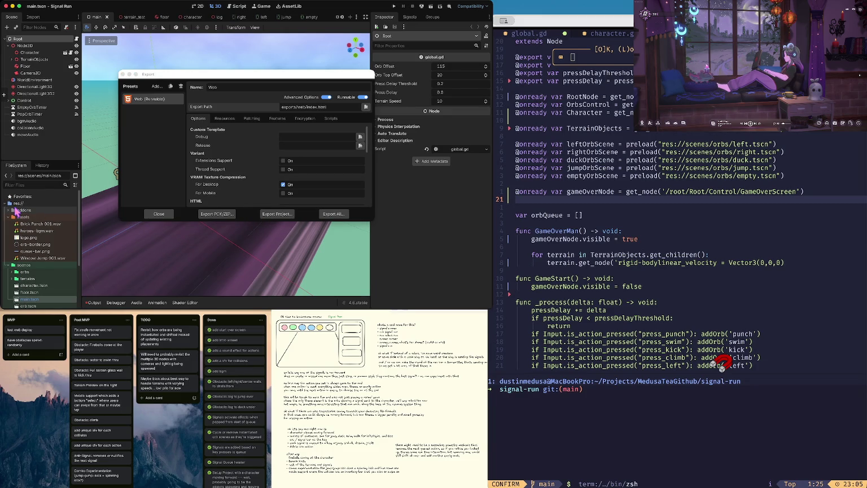
Close the Export dialog and create an exports folder under res:// in FileSystem.
left_click(17, 210)
right_click(26, 209)
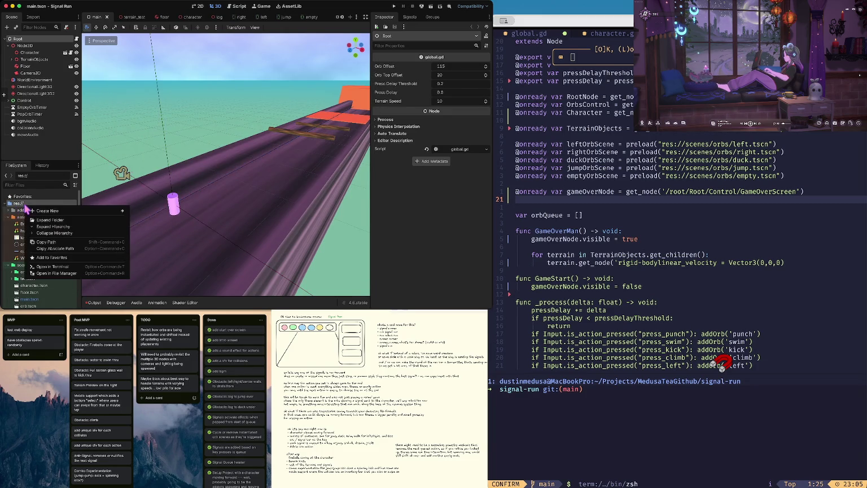
mouse_move(113, 216)
left_click(154, 212)
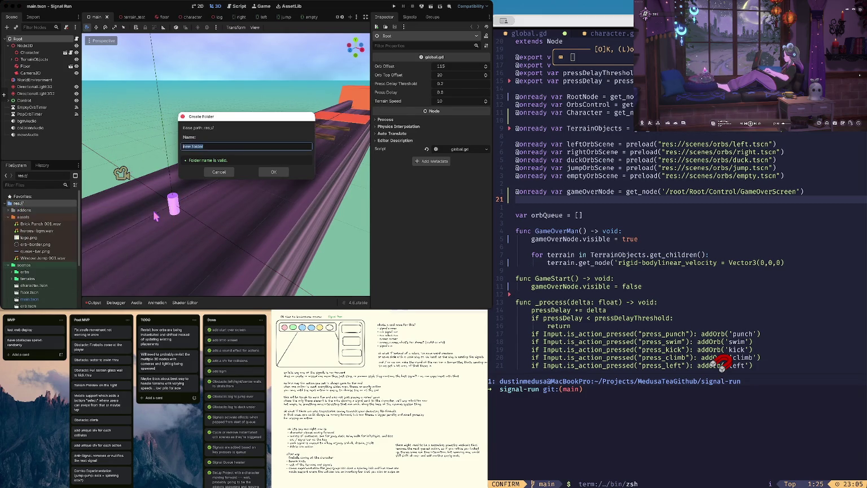
key("BackSpace")
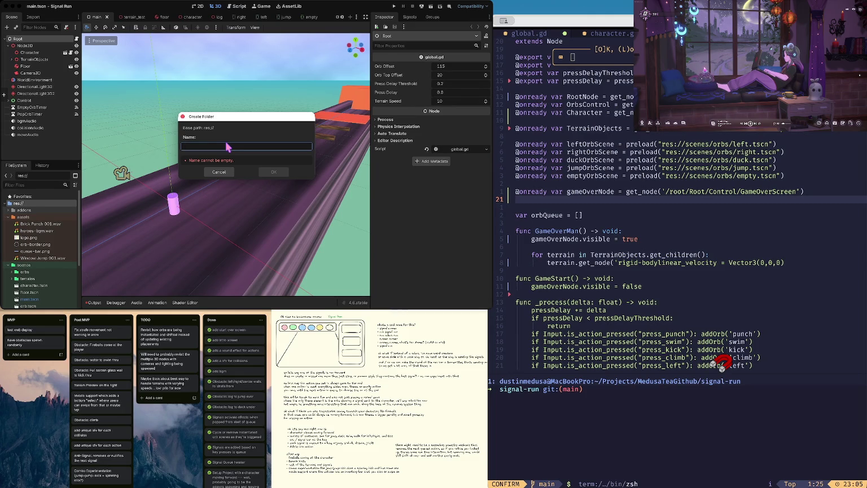
left_click(219, 171)
scroll(39, 248, "down", 3)
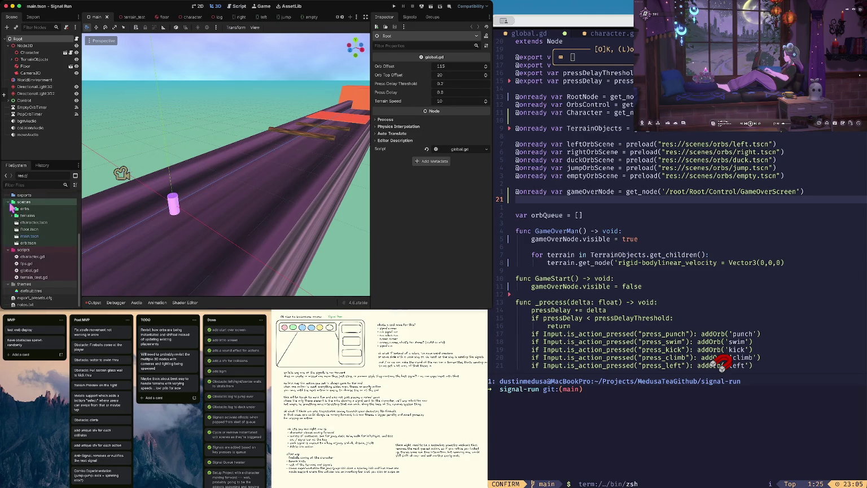
right_click(28, 233)
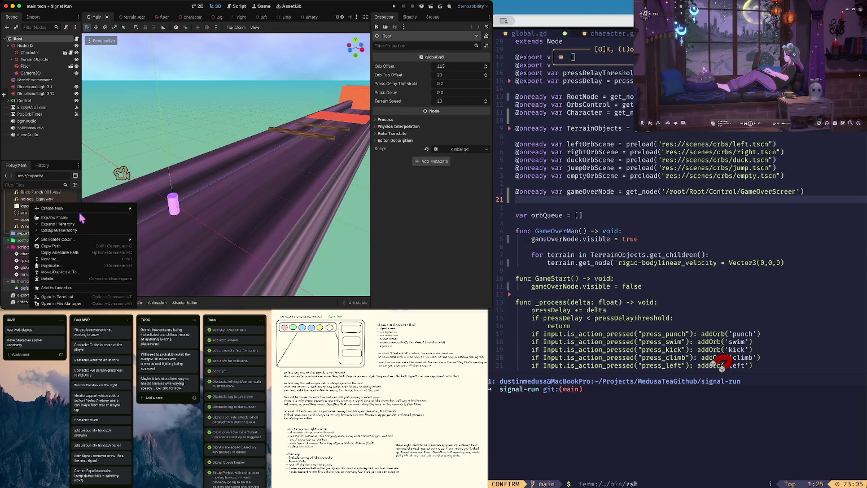